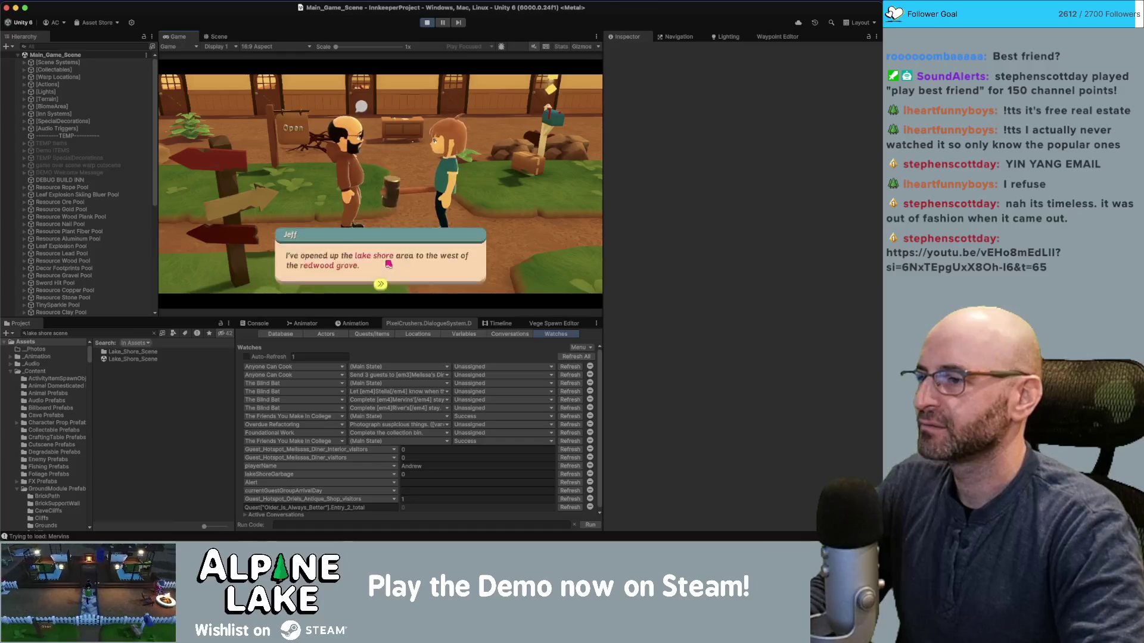
Dismiss Jeff's dialogue, stop Play mode, and bring the Finder Recents window forward.
{"action": "left_click", "coordinate": [390, 263]}
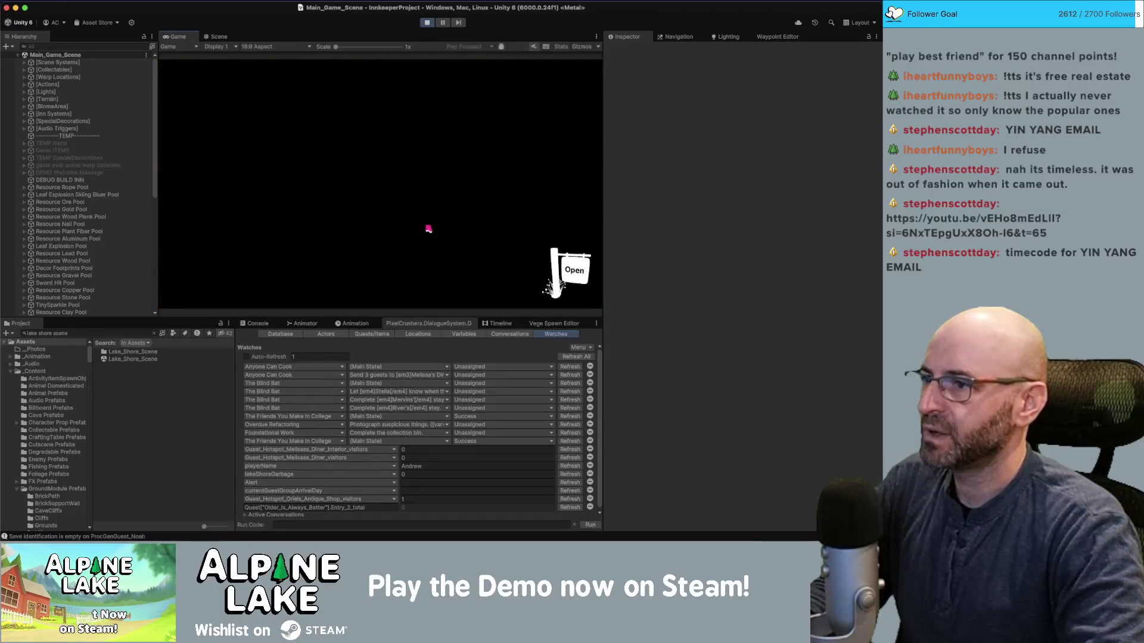
{"action": "key", "text": "ctrl+p"}
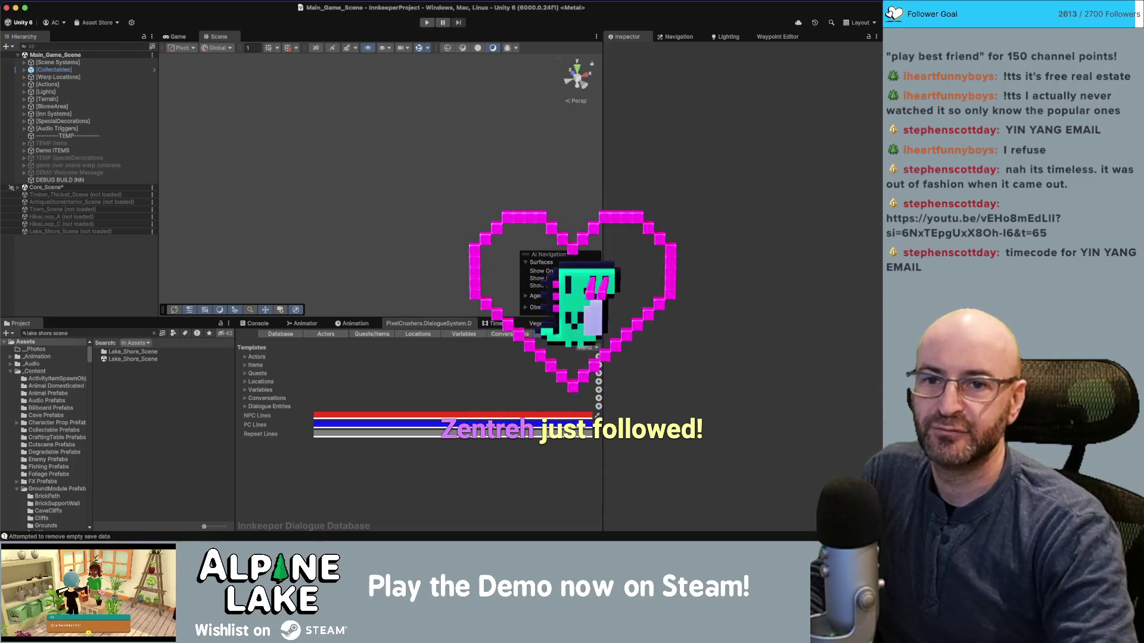
{"action": "key", "text": "super+Tab"}
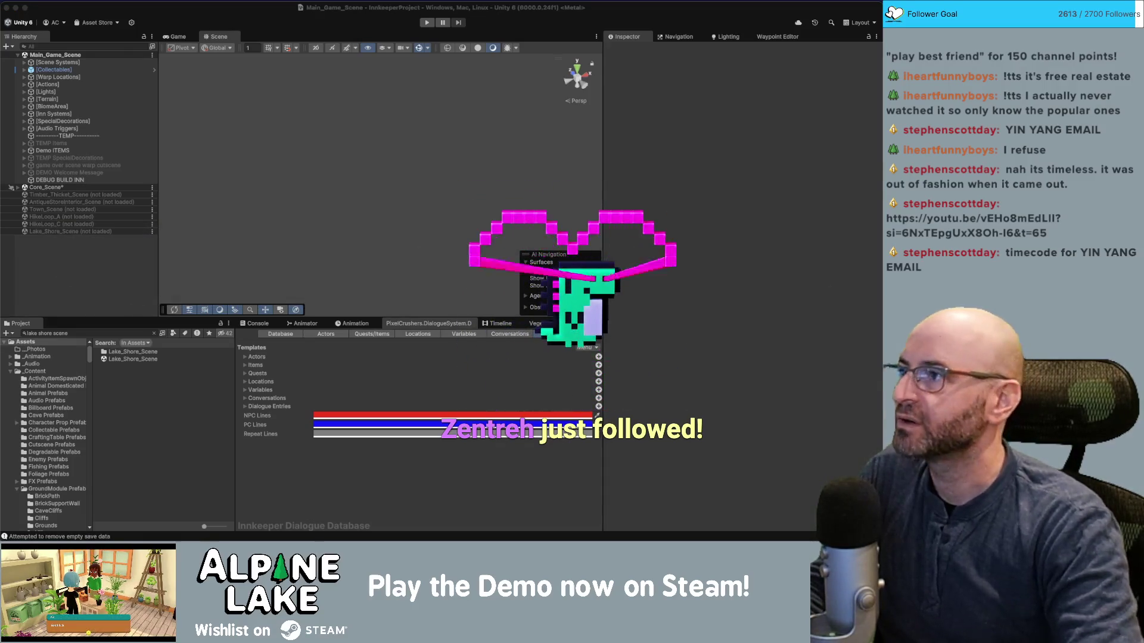
{"action": "key", "text": "super+Tab"}
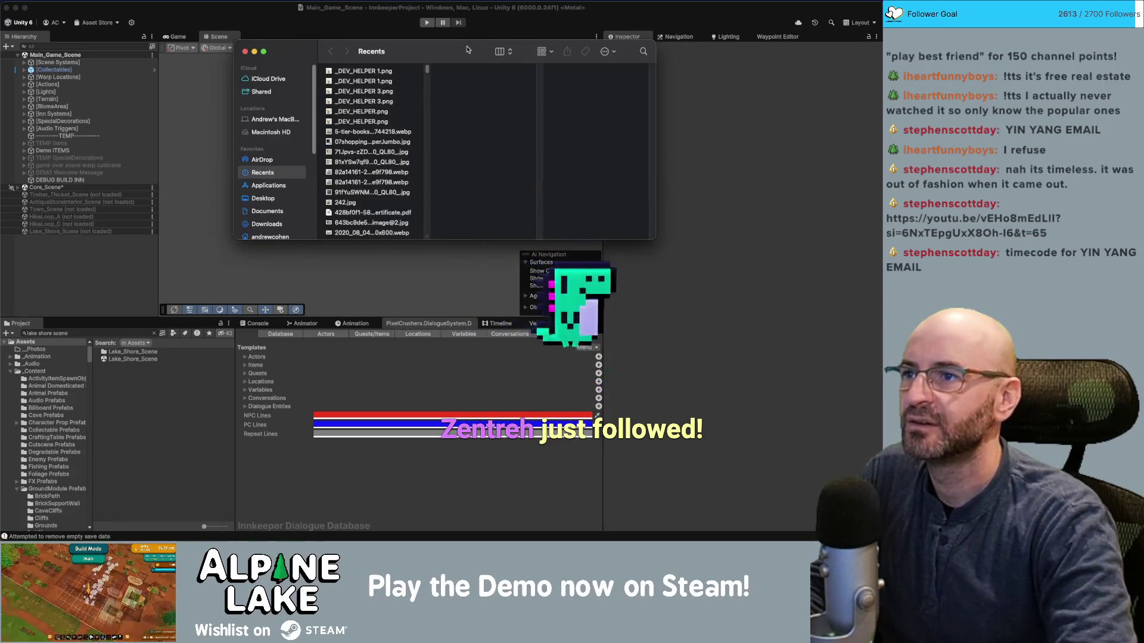
Leave Finder and return to the Unity editor.
{"action": "key", "text": "super+Tab"}
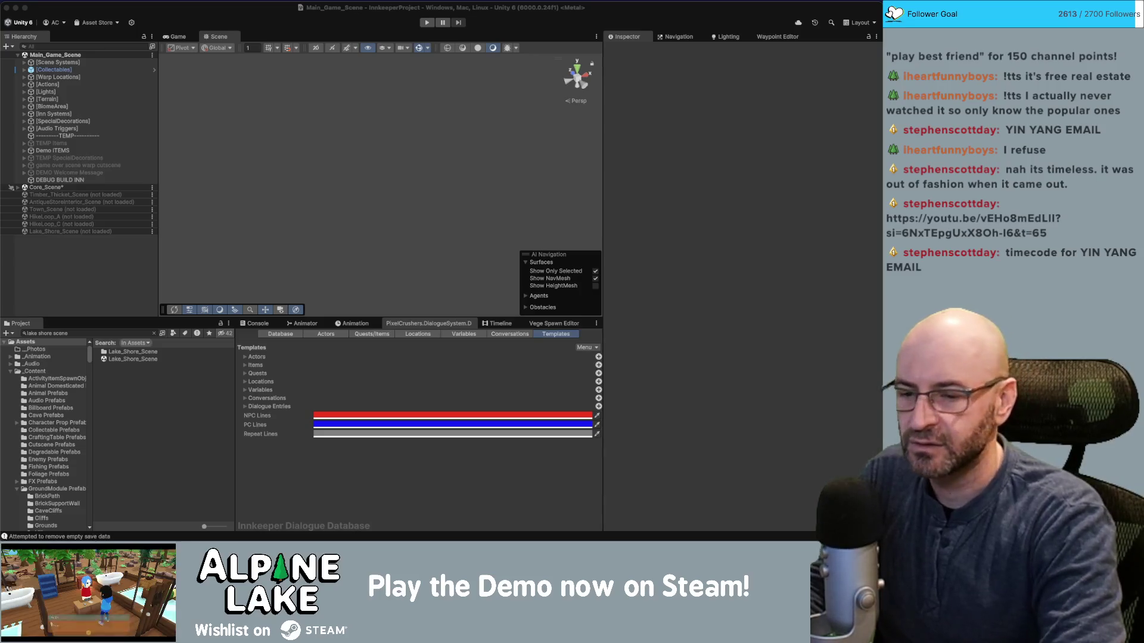
Start Play mode, dismiss the movement and Use Items tutorials, and walk to the sledge hammer.
{"action": "left_click", "coordinate": [425, 24]}
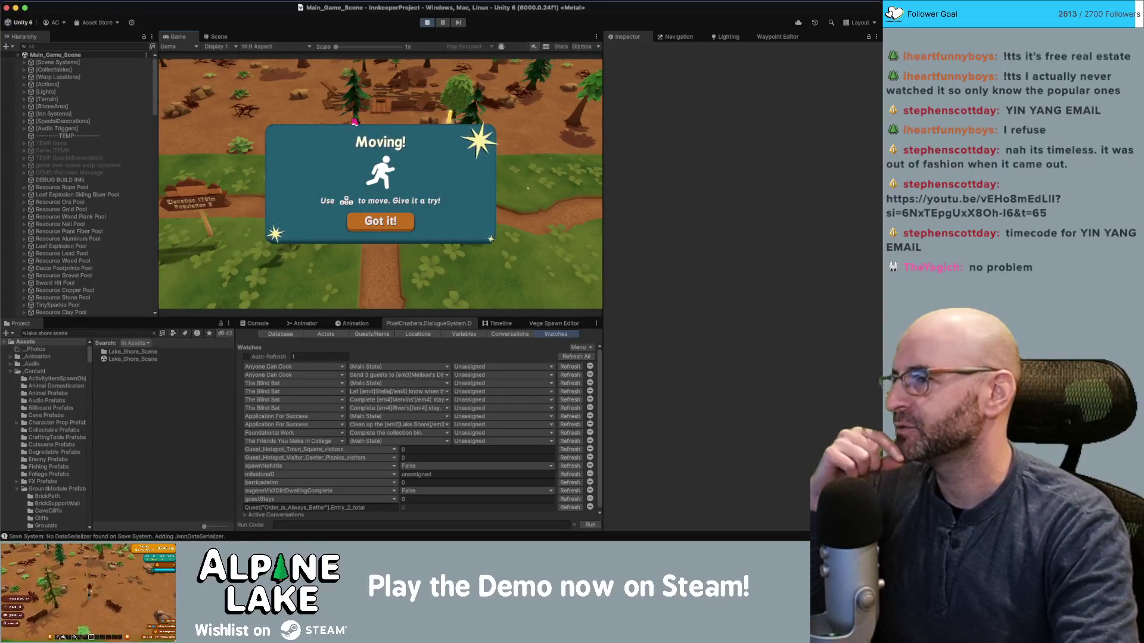
{"action": "left_click", "coordinate": [388, 216]}
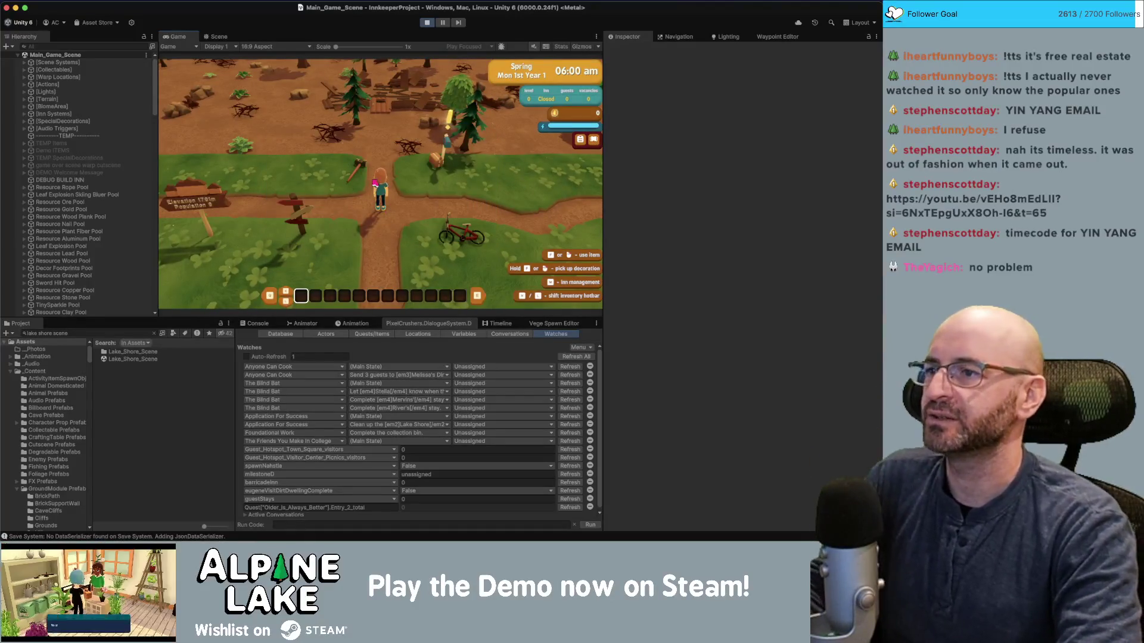
{"action": "key", "text": "w"}
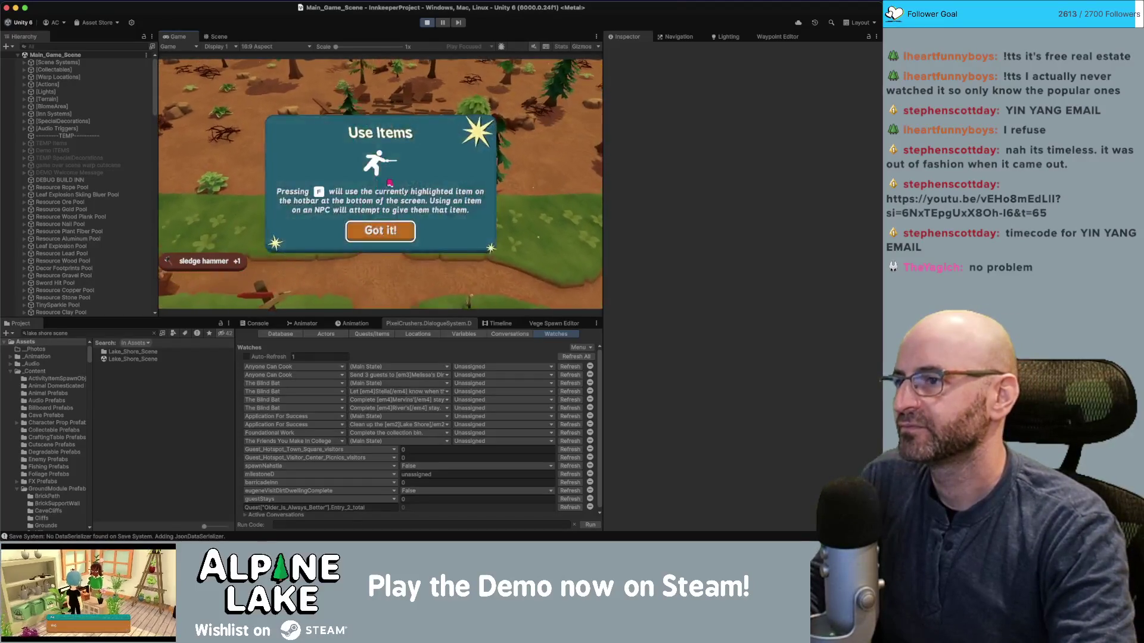
{"action": "left_click", "coordinate": [378, 227]}
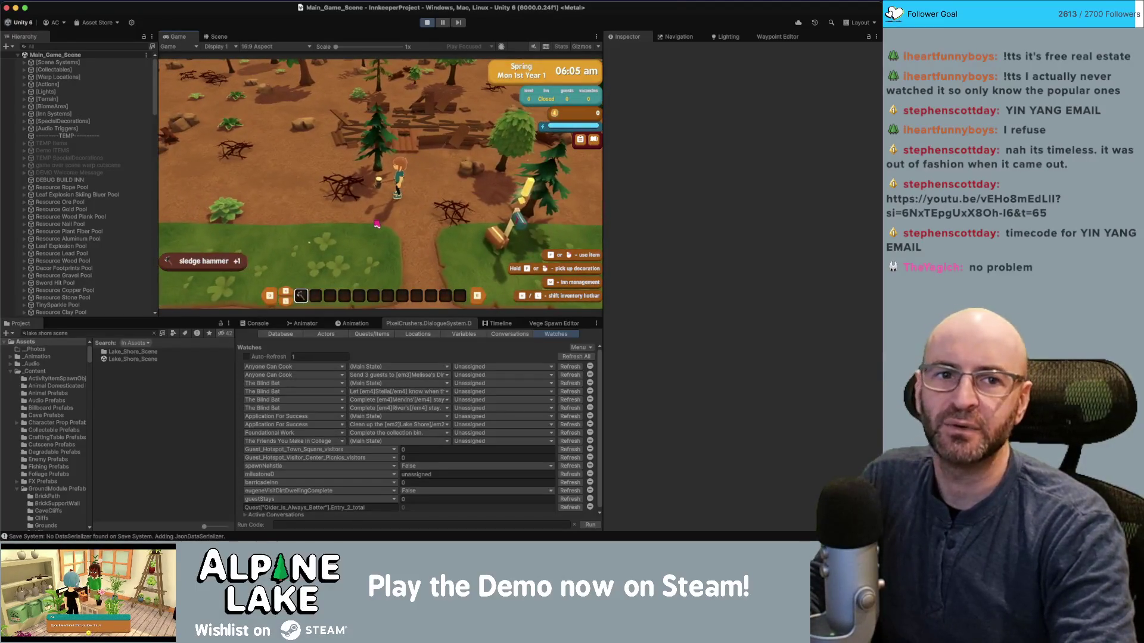
{"action": "key", "text": "w"}
{"action": "key", "text": "s"}
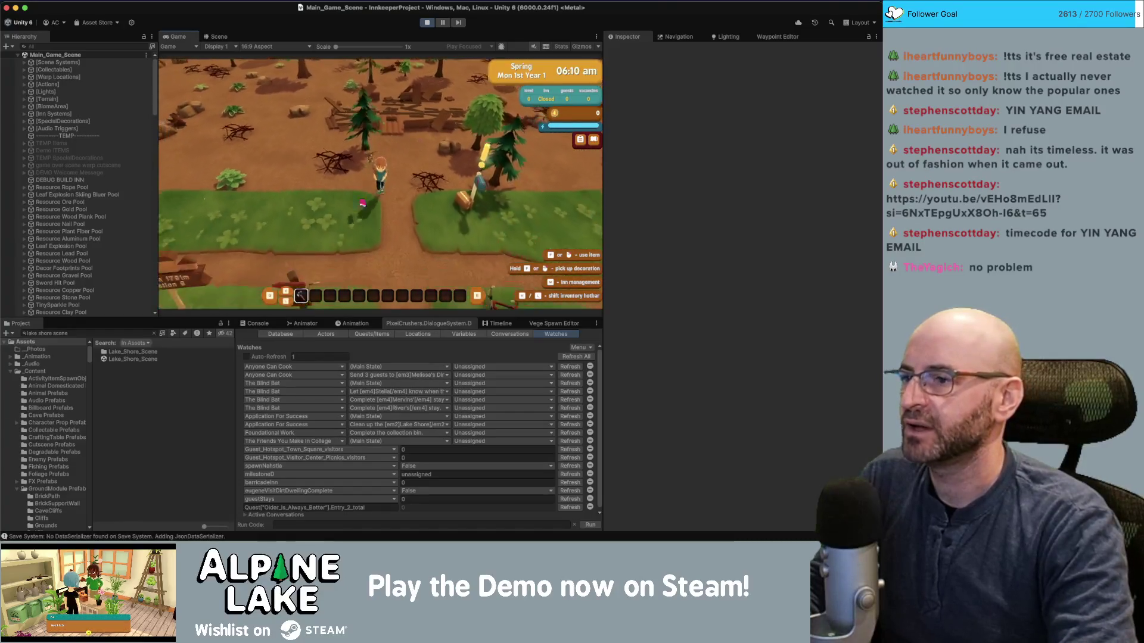
{"action": "left_click", "coordinate": [306, 387]}
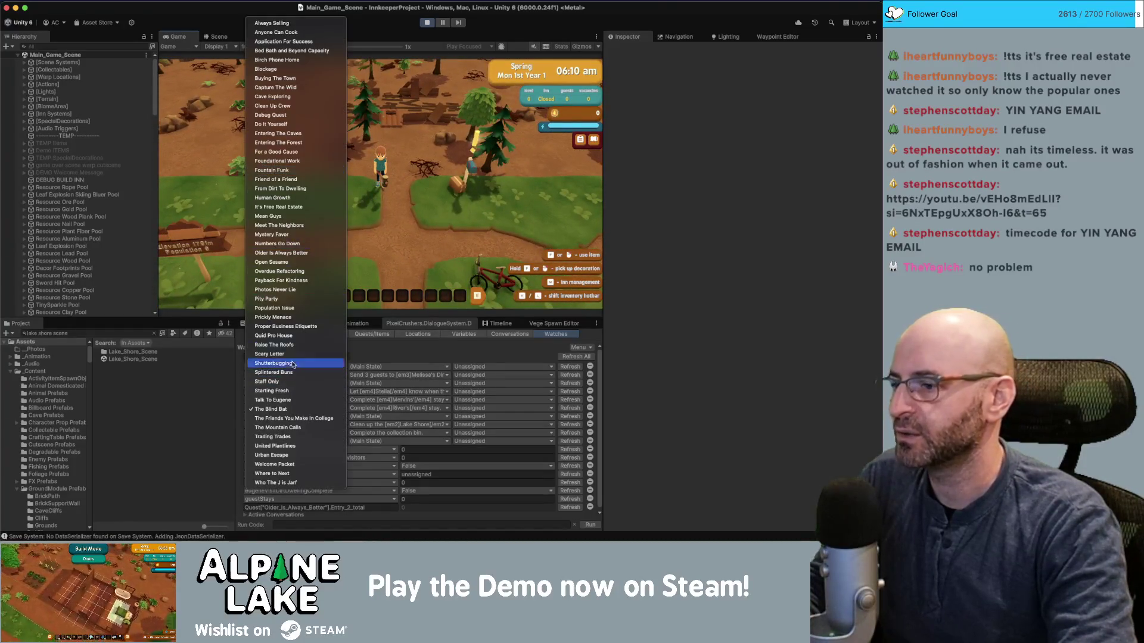
Watch The Friends You Make In College quest and set it to Active, then Success.
{"action": "left_click", "coordinate": [293, 418]}
{"action": "left_click", "coordinate": [459, 384]}
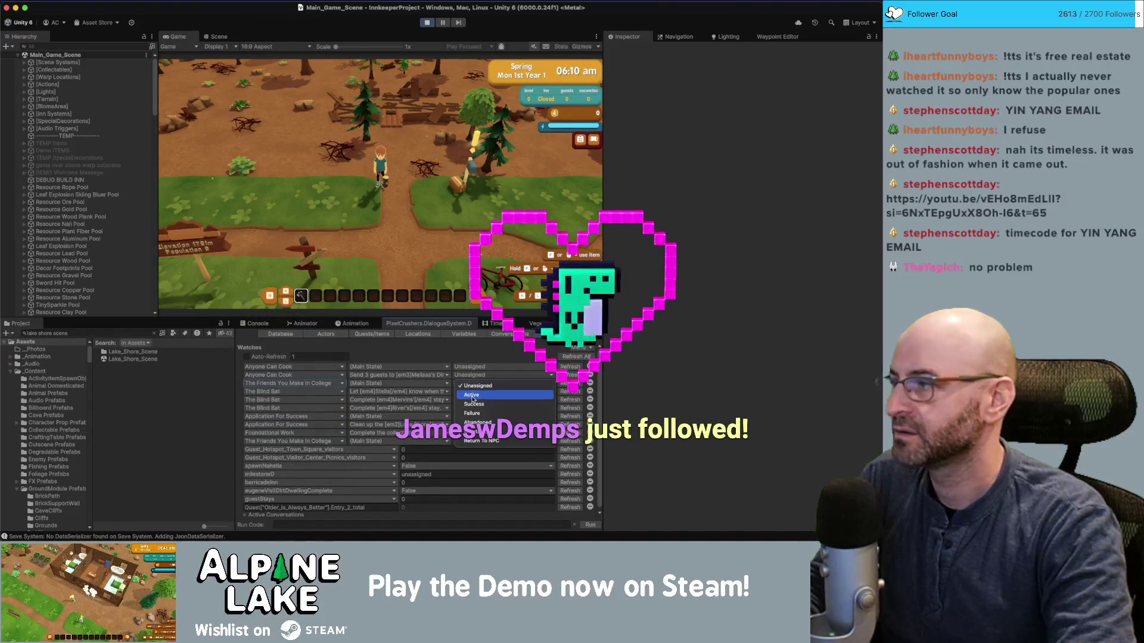
{"action": "left_click", "coordinate": [467, 398]}
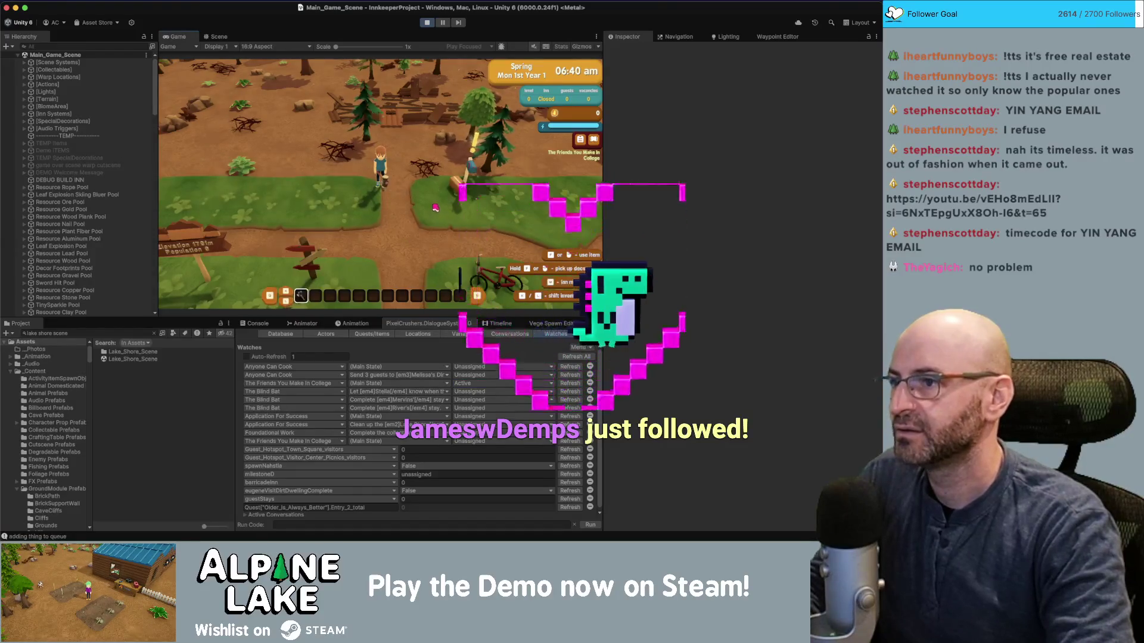
{"action": "left_click", "coordinate": [467, 384]}
{"action": "left_click", "coordinate": [474, 397]}
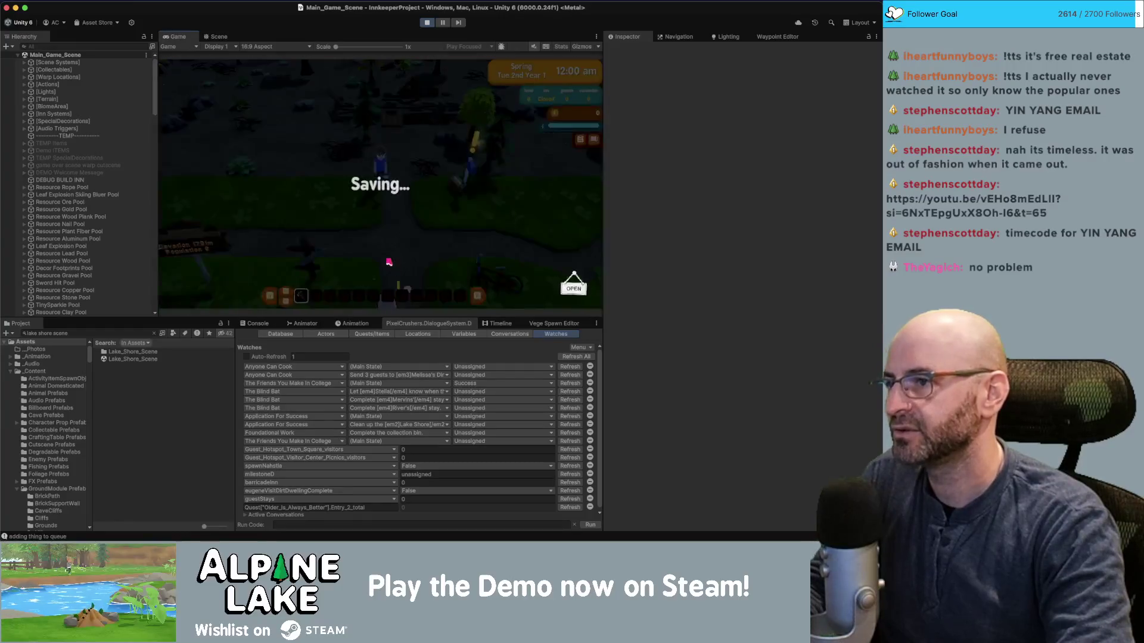
Advance through the Saving, Summary and Totals screens into the next day.
{"action": "left_click", "coordinate": [548, 79]}
{"action": "left_click", "coordinate": [547, 79]}
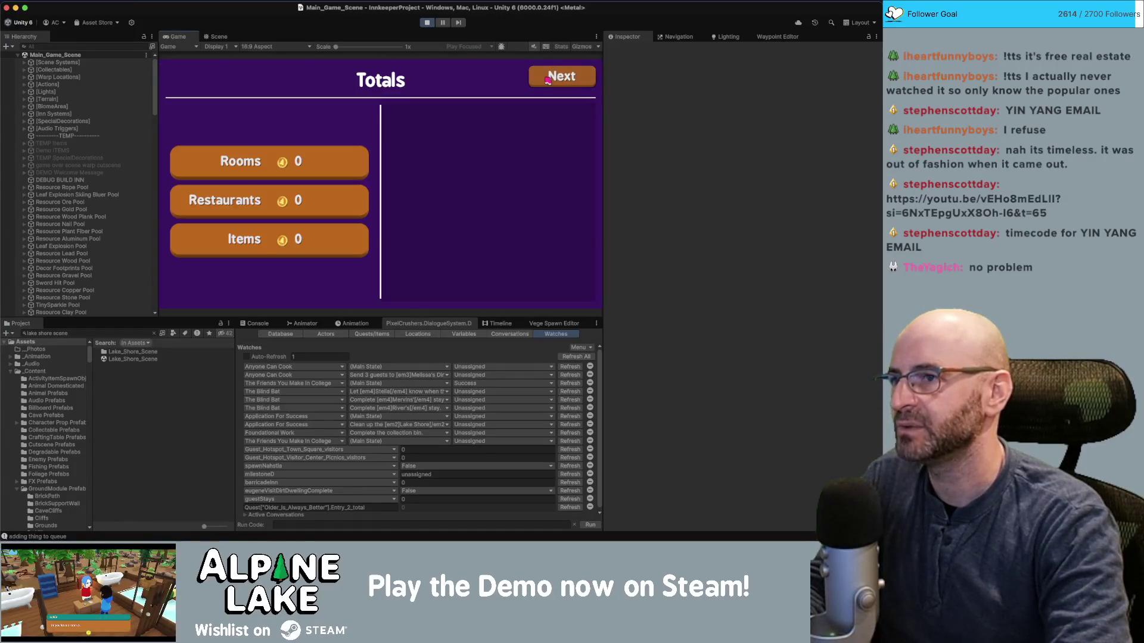
{"action": "left_click", "coordinate": [547, 80]}
Click through Jeff's dialogue, checking the Console, until Application For Success updates.
{"action": "left_click", "coordinate": [395, 267]}
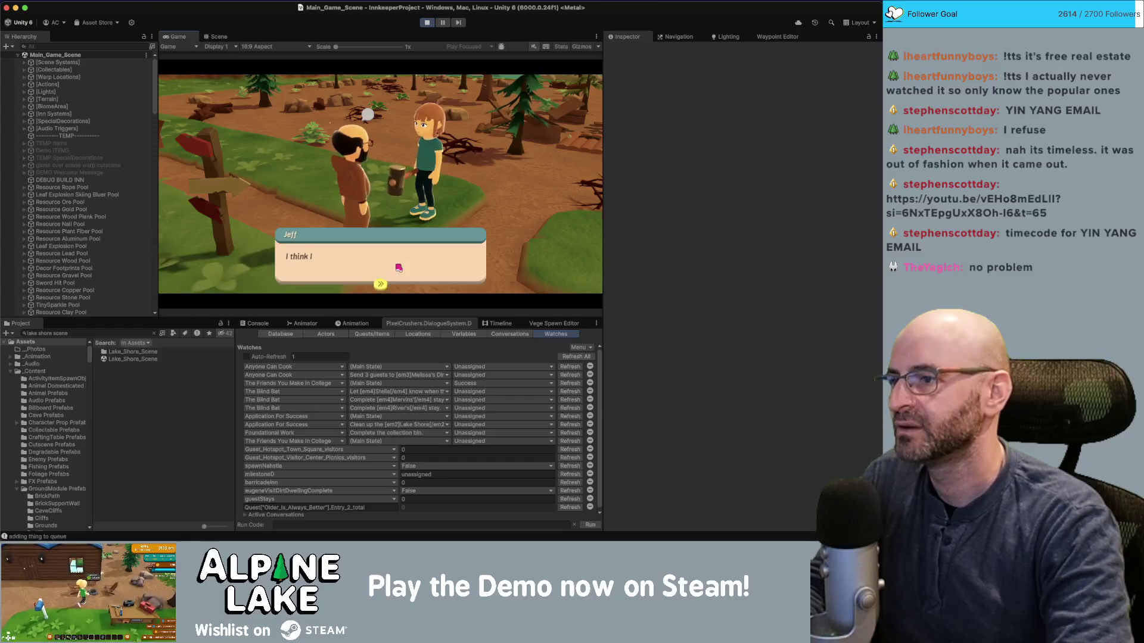
{"action": "left_click", "coordinate": [398, 268]}
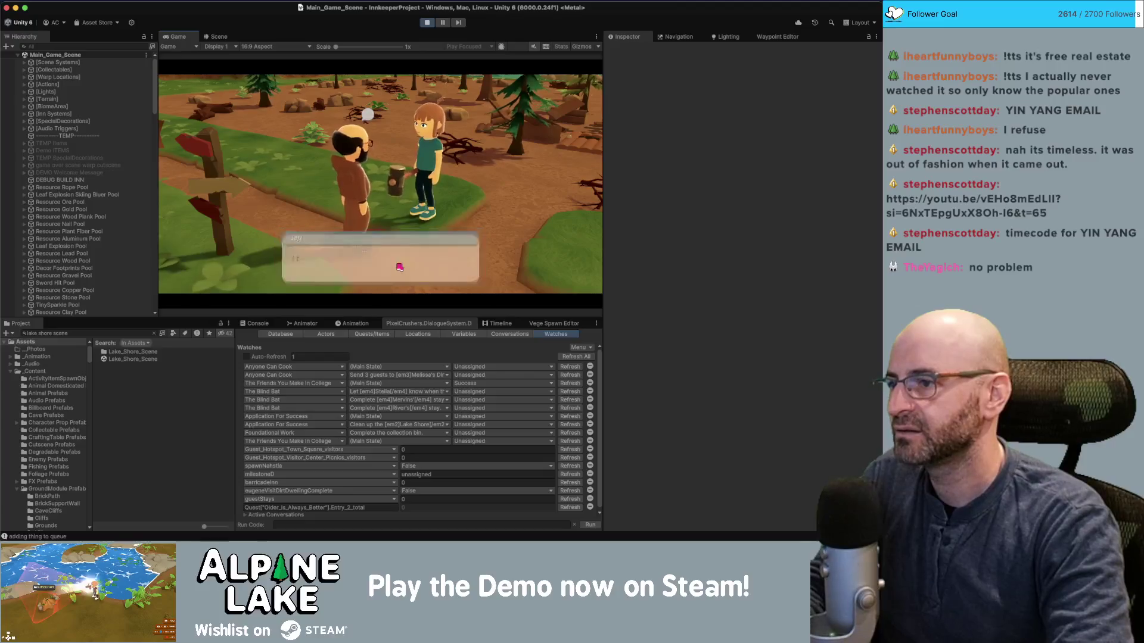
{"action": "left_click", "coordinate": [395, 271]}
{"action": "left_click", "coordinate": [359, 284]}
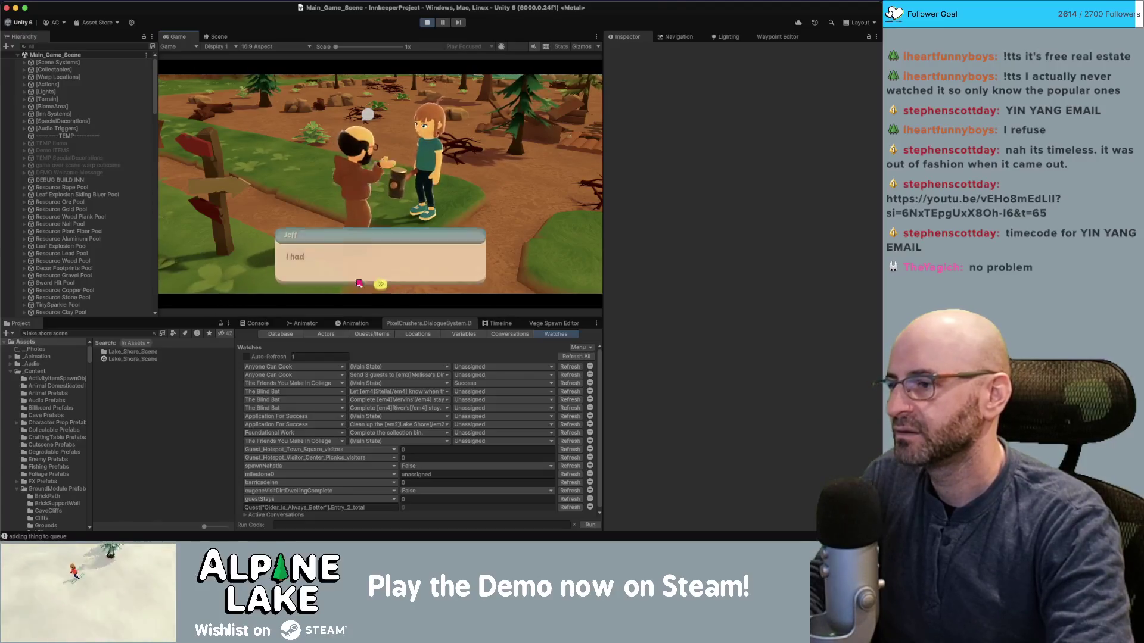
{"action": "left_click", "coordinate": [262, 323]}
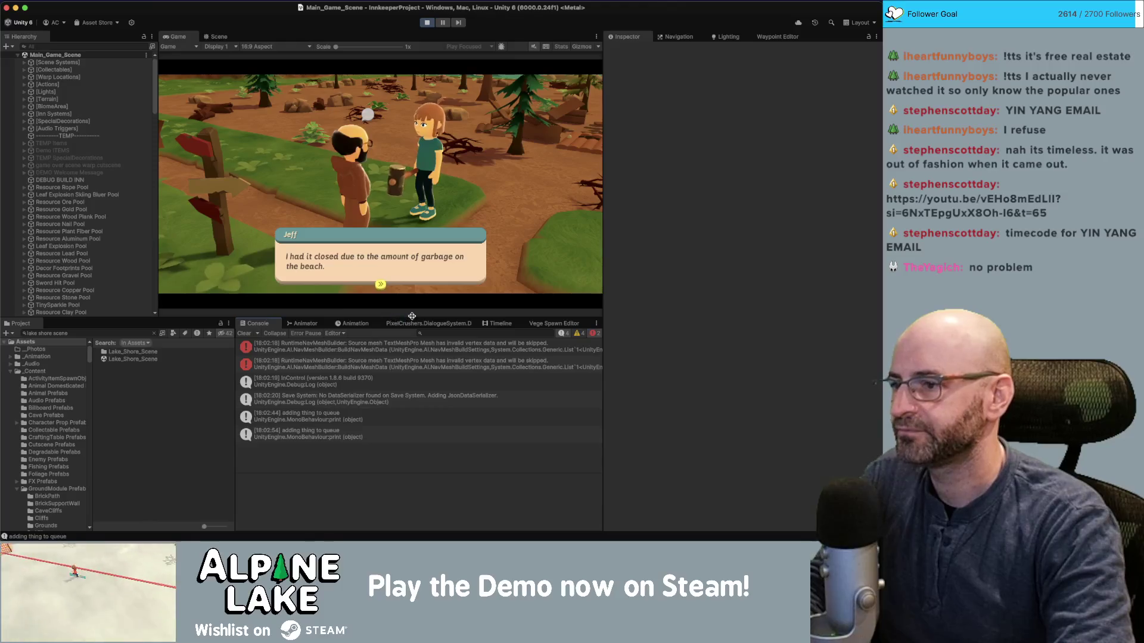
{"action": "left_click", "coordinate": [459, 324]}
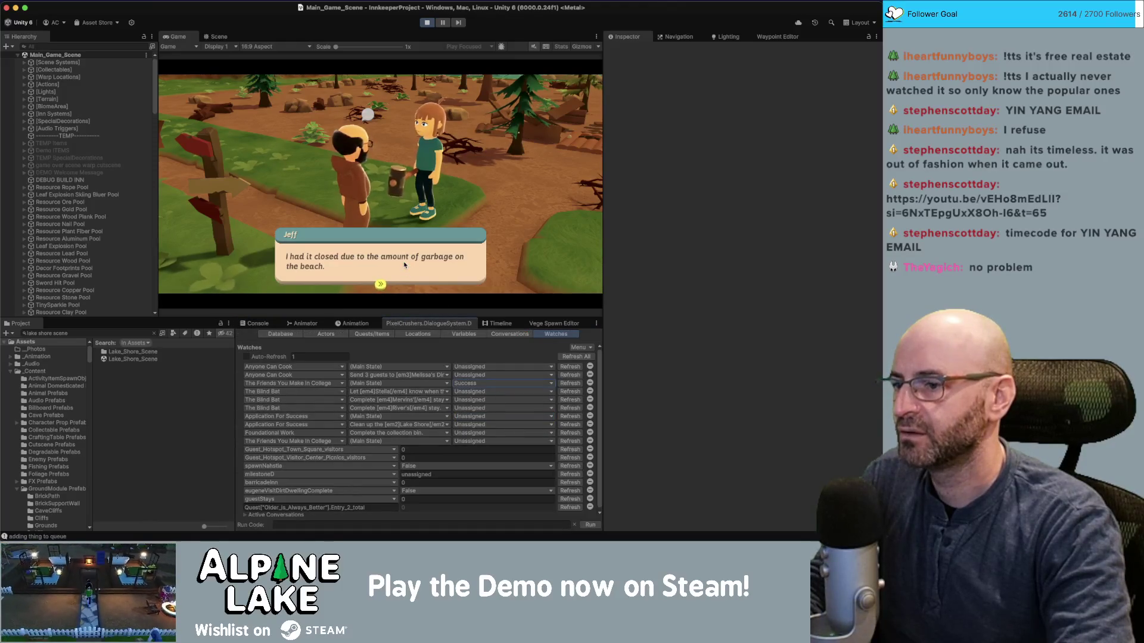
{"action": "left_click", "coordinate": [405, 264]}
{"action": "left_click", "coordinate": [405, 264]}
{"action": "left_click", "coordinate": [405, 263]}
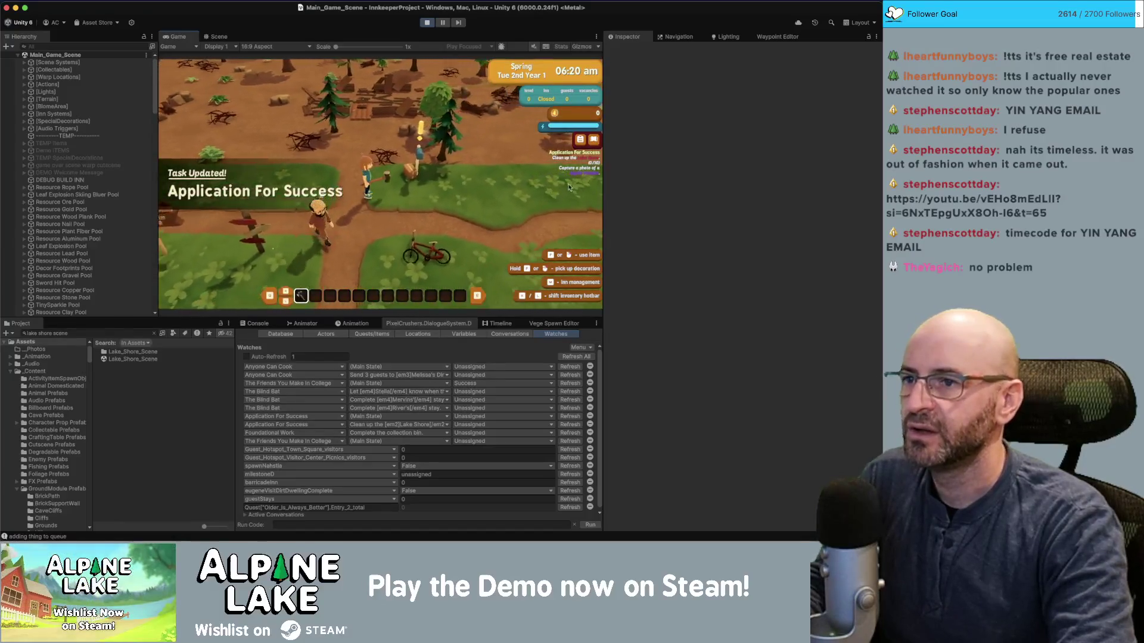
Walk the player left and switch the Foundational Work watch to Application For Success.
{"action": "key", "text": "a"}
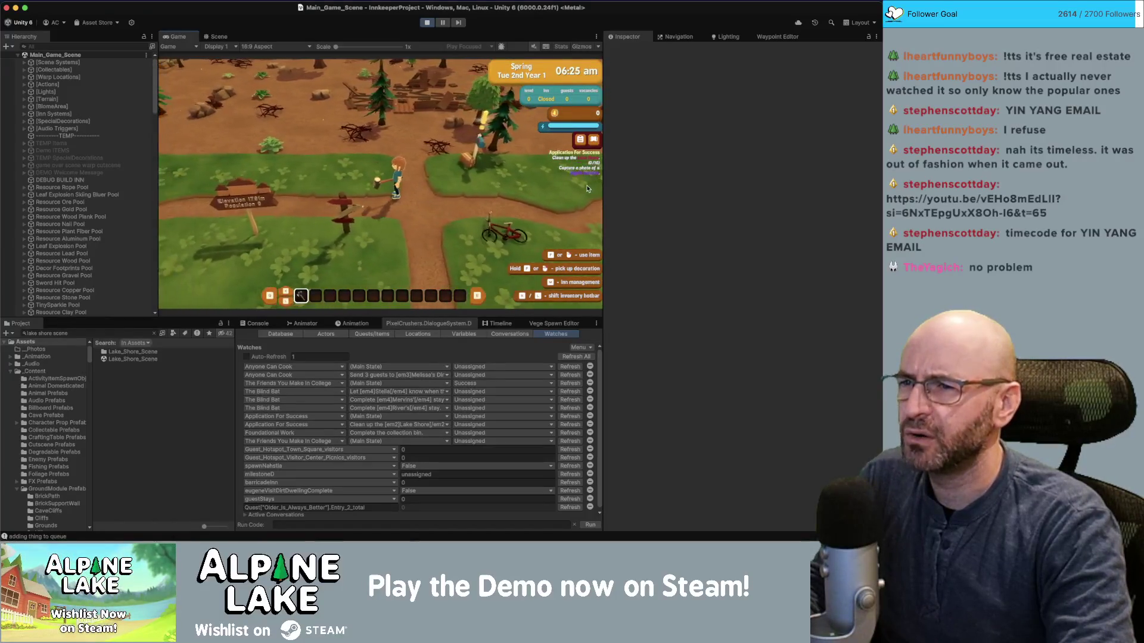
{"action": "key", "text": "a"}
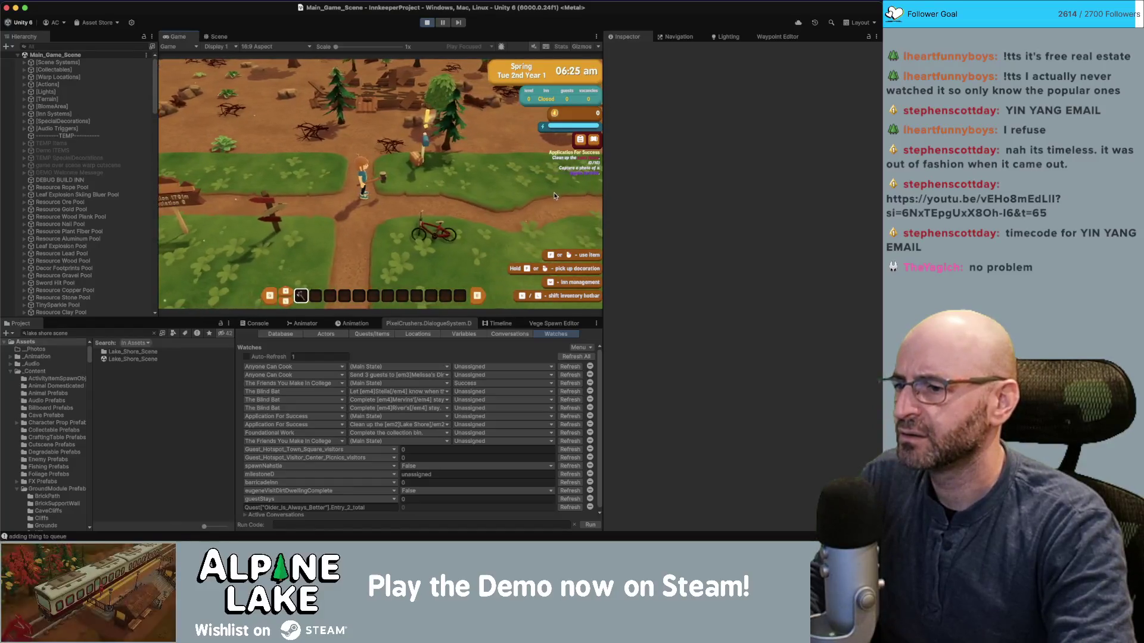
{"action": "left_click", "coordinate": [336, 398]}
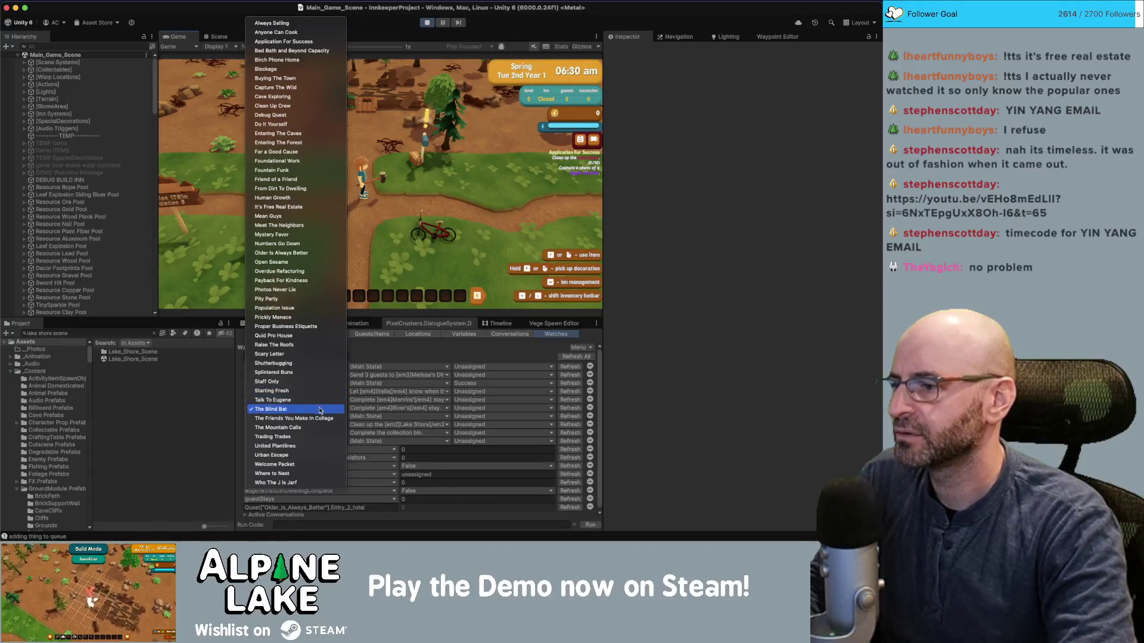
{"action": "left_click", "coordinate": [284, 361]}
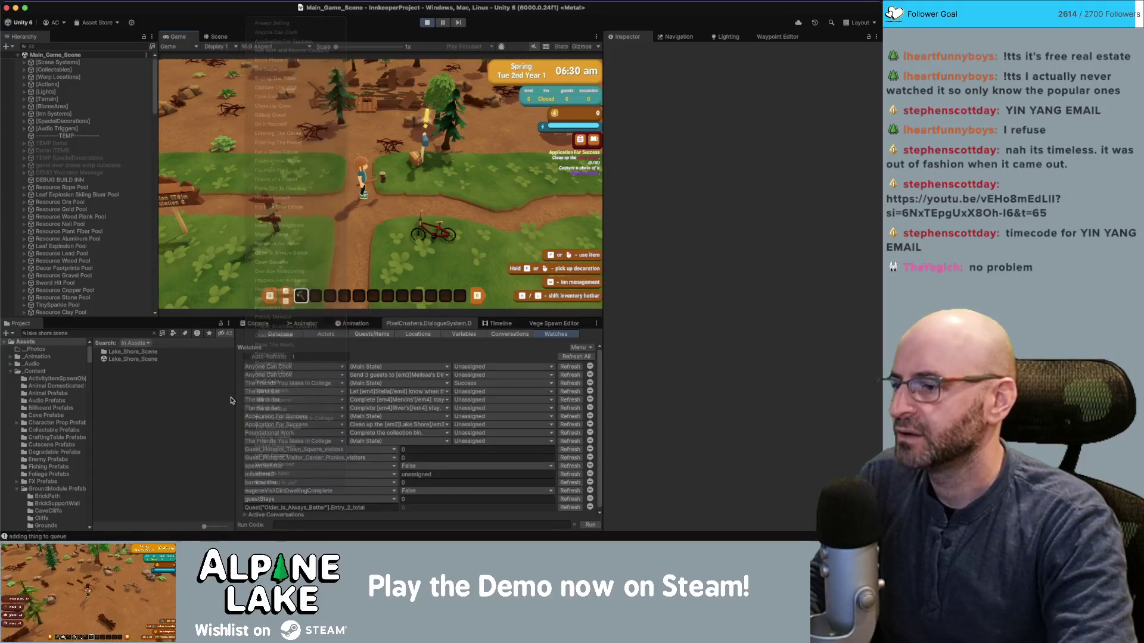
{"action": "left_click", "coordinate": [329, 435]}
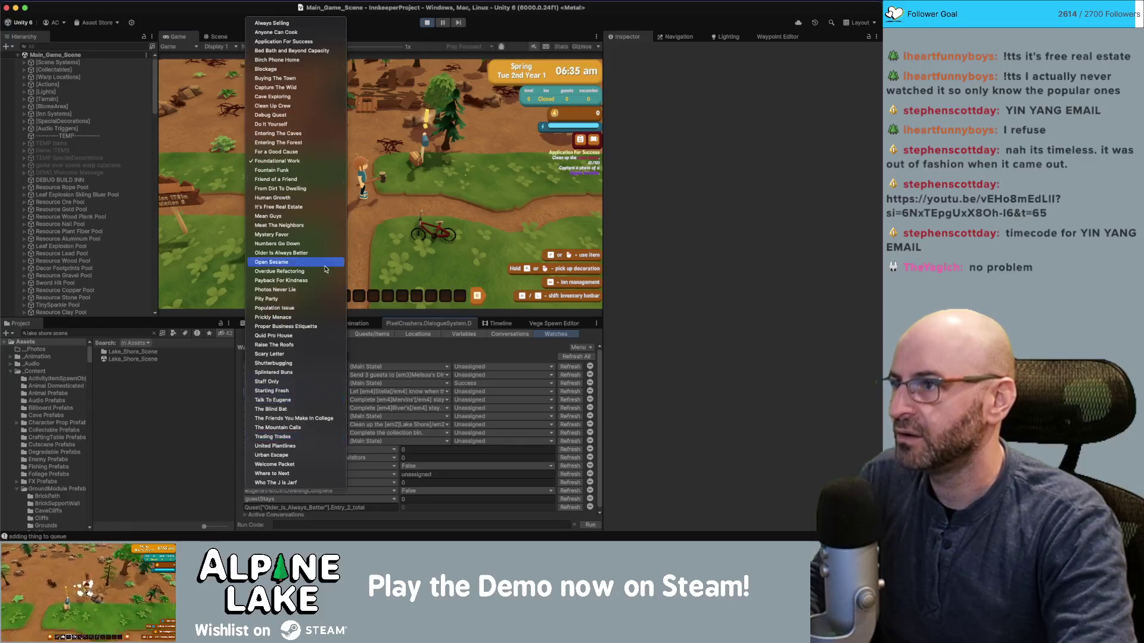
{"action": "left_click", "coordinate": [304, 42]}
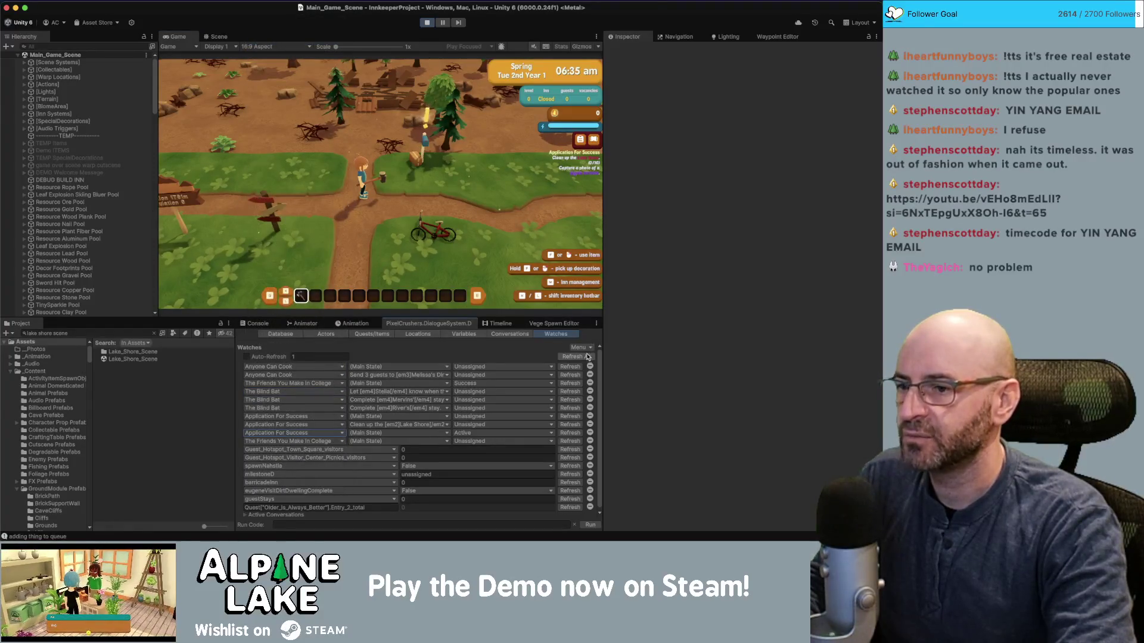
{"action": "left_click", "coordinate": [587, 349]}
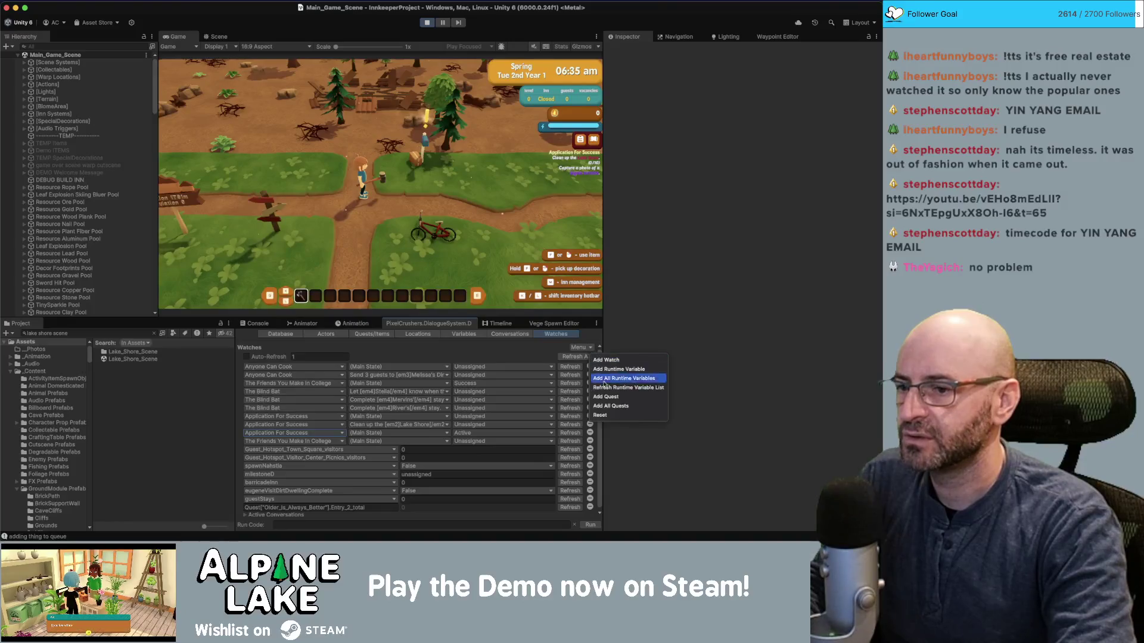
Clear all quest watches and add seven new quest watch rows.
{"action": "left_click", "coordinate": [602, 412]}
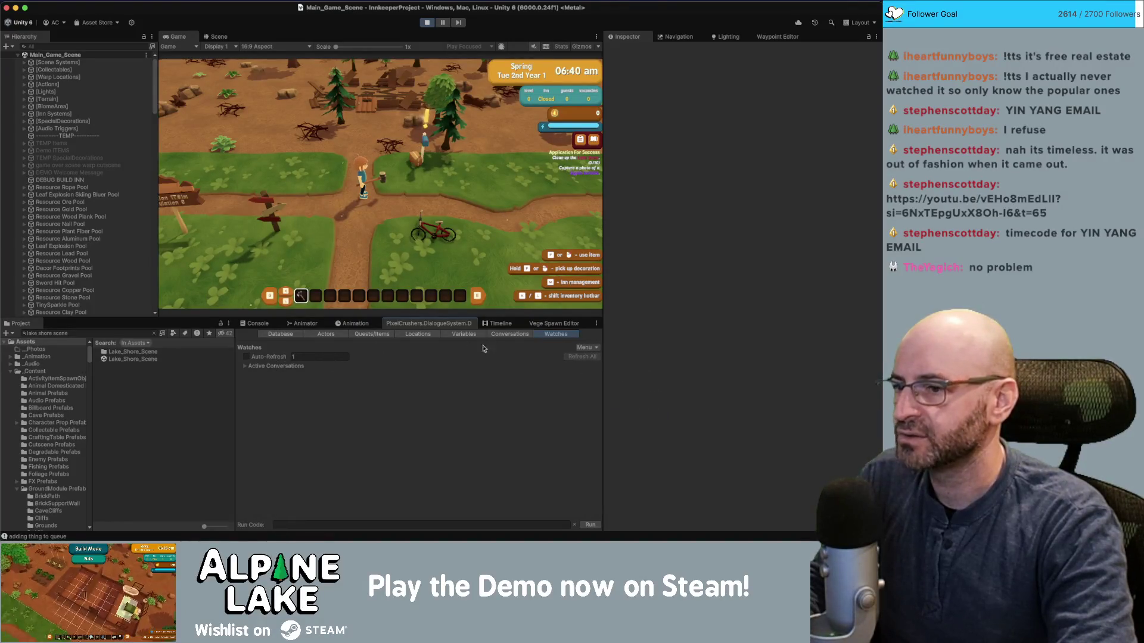
{"action": "left_click", "coordinate": [585, 348]}
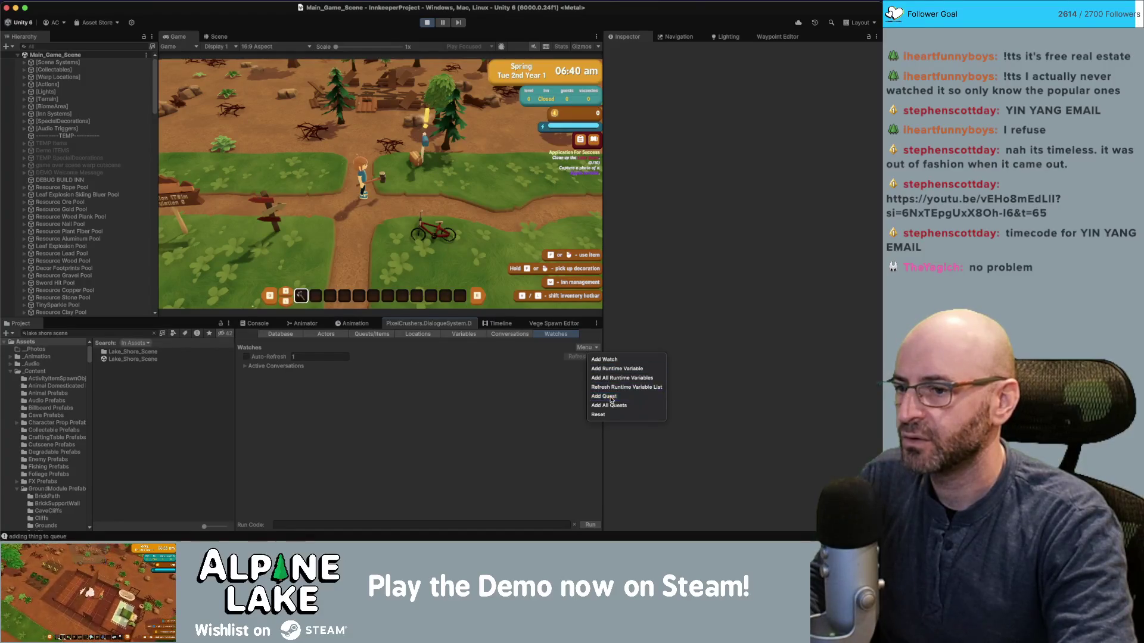
{"action": "left_click", "coordinate": [604, 396]}
{"action": "left_click", "coordinate": [587, 348]}
{"action": "left_click", "coordinate": [602, 397]}
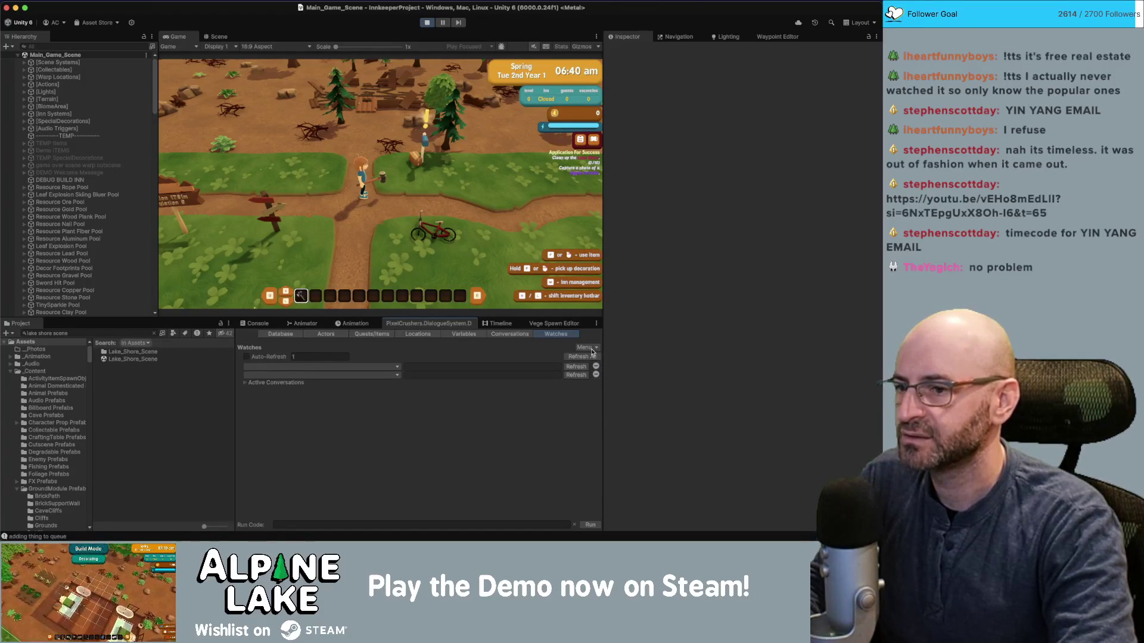
{"action": "left_click", "coordinate": [587, 348]}
{"action": "left_click", "coordinate": [602, 397]}
{"action": "left_click", "coordinate": [587, 348]}
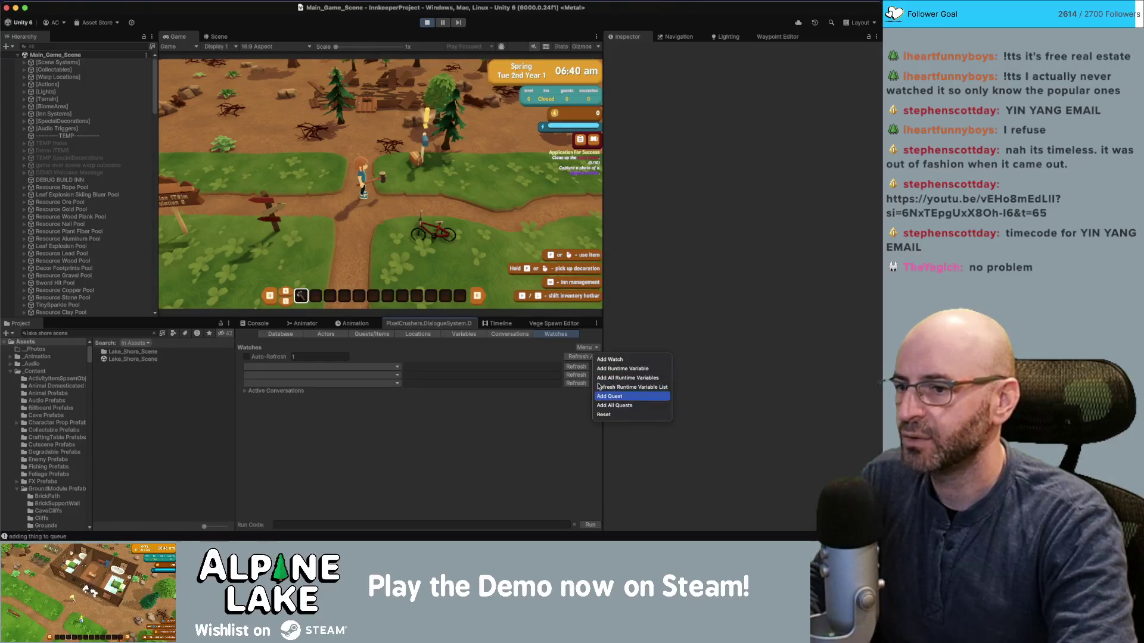
{"action": "left_click", "coordinate": [601, 396]}
{"action": "left_click", "coordinate": [587, 347]}
{"action": "left_click", "coordinate": [602, 396]}
{"action": "left_click", "coordinate": [587, 348]}
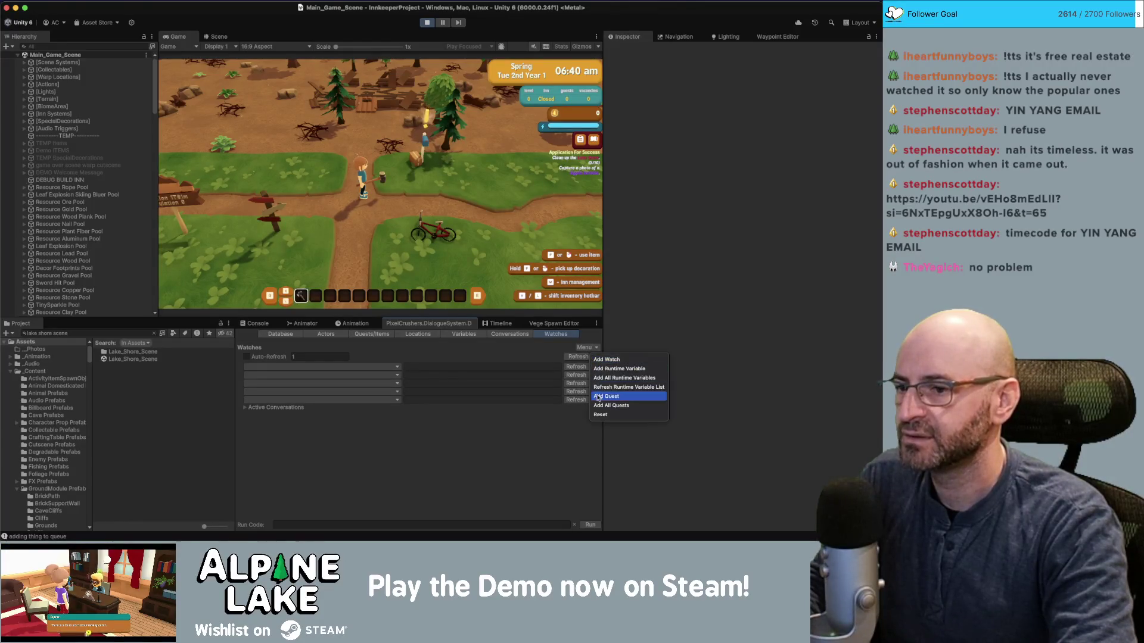
{"action": "left_click", "coordinate": [602, 396]}
{"action": "left_click", "coordinate": [587, 348]}
{"action": "left_click", "coordinate": [599, 396]}
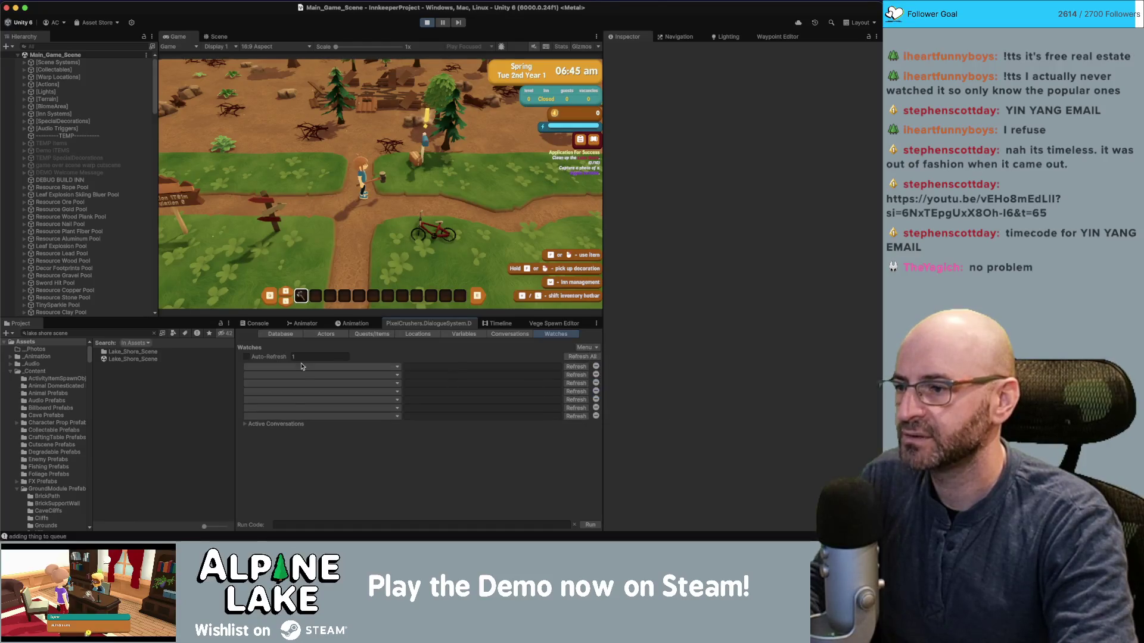
Set all seven watch rows to the Application For Success quest.
{"action": "left_click", "coordinate": [310, 416]}
{"action": "left_click", "coordinate": [305, 42]}
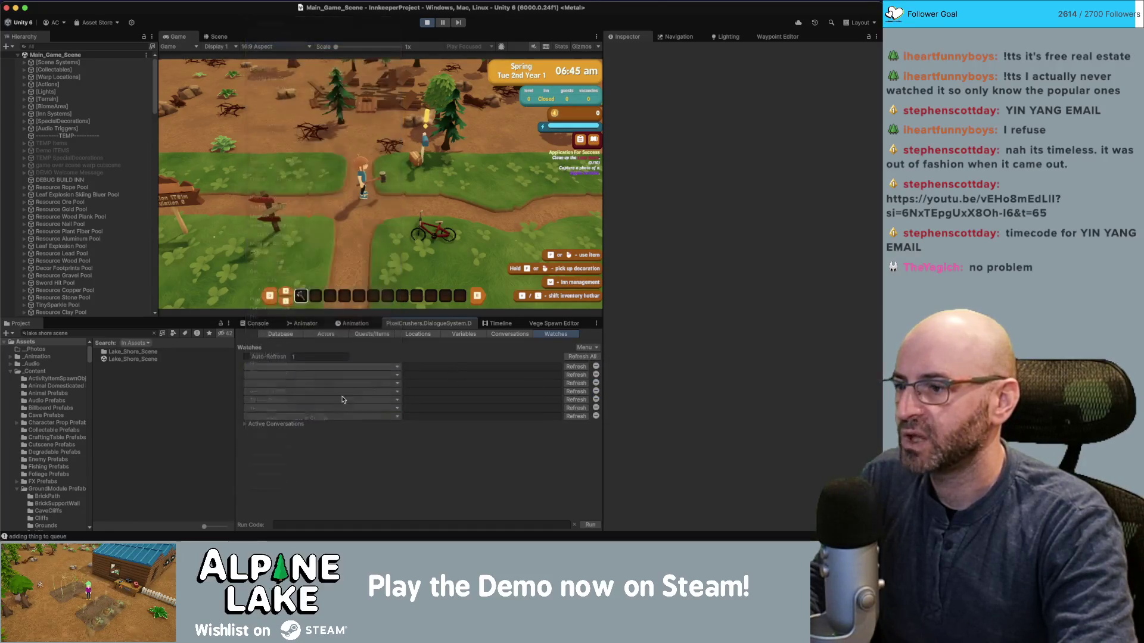
{"action": "left_click", "coordinate": [333, 366]}
{"action": "left_click", "coordinate": [310, 43]}
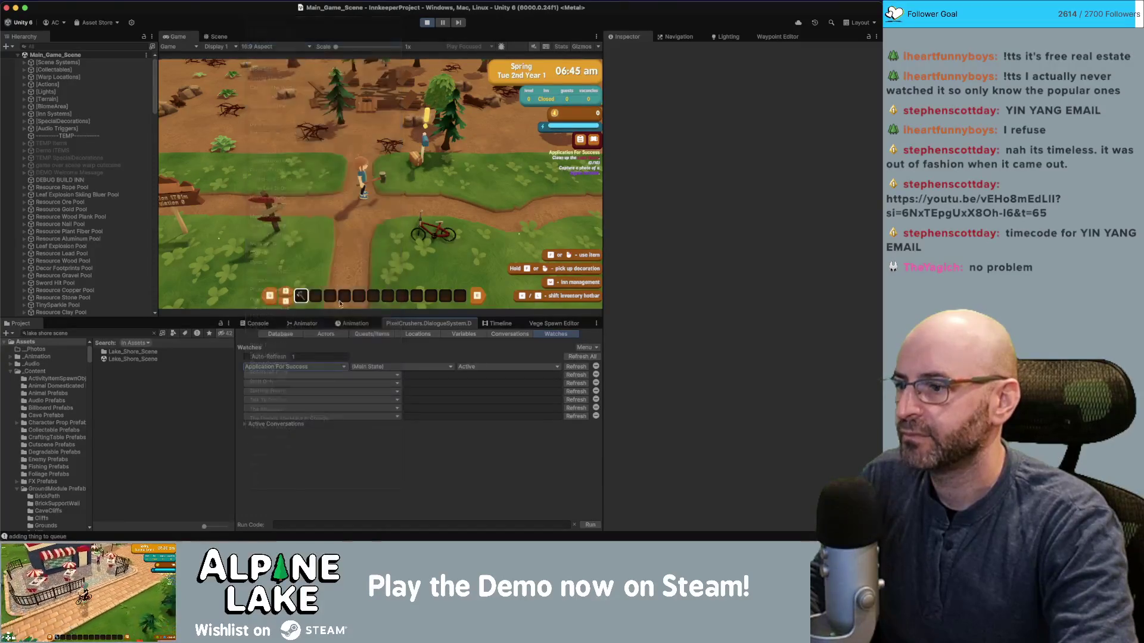
{"action": "left_click", "coordinate": [346, 375]}
{"action": "left_click", "coordinate": [320, 41]}
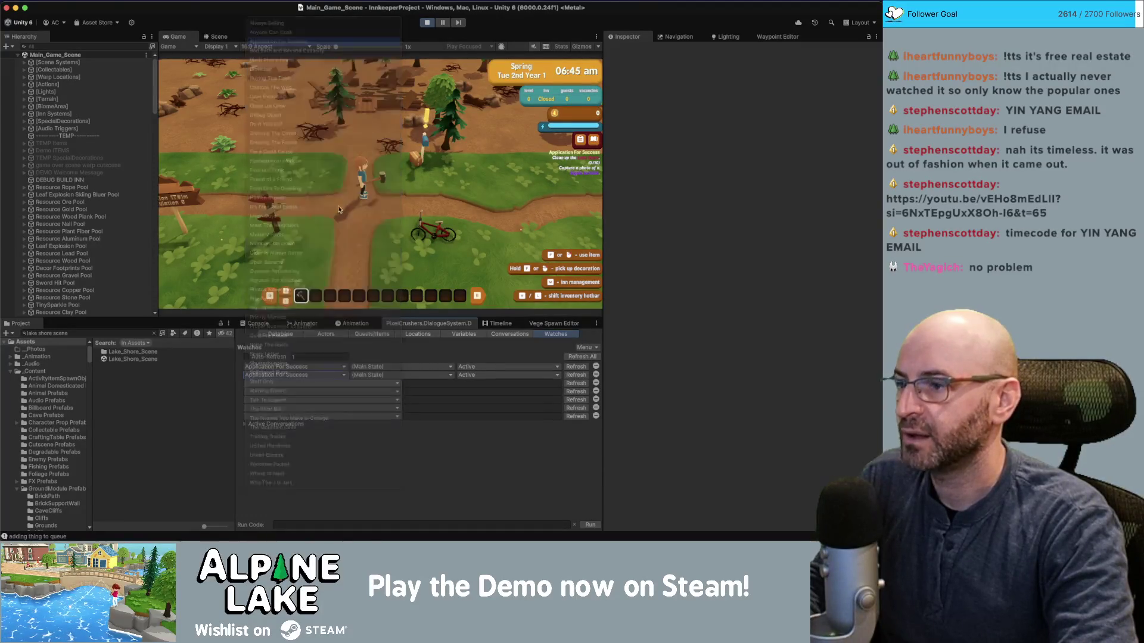
{"action": "left_click", "coordinate": [357, 383]}
{"action": "left_click", "coordinate": [339, 41]}
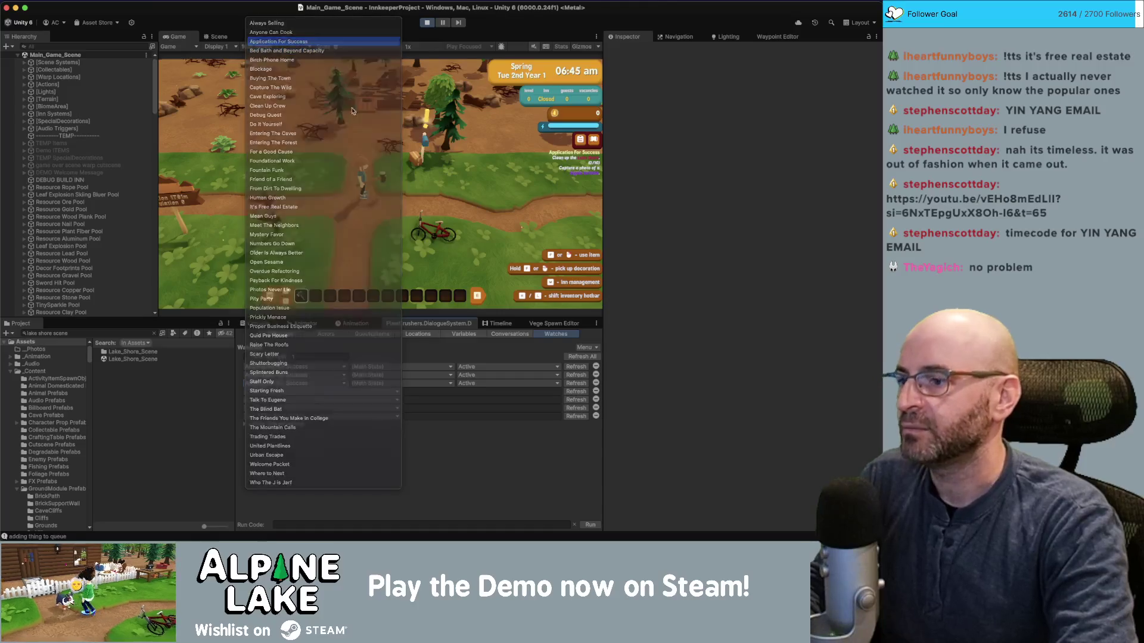
{"action": "left_click", "coordinate": [363, 391]}
{"action": "left_click", "coordinate": [332, 42]}
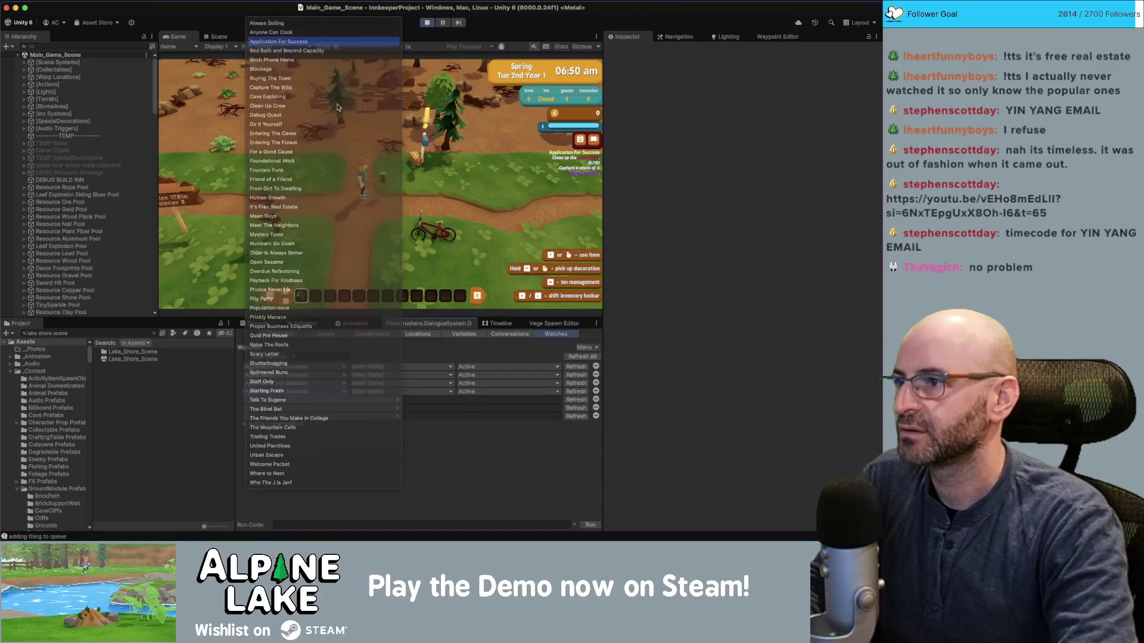
{"action": "left_click", "coordinate": [356, 399]}
{"action": "left_click", "coordinate": [332, 42]}
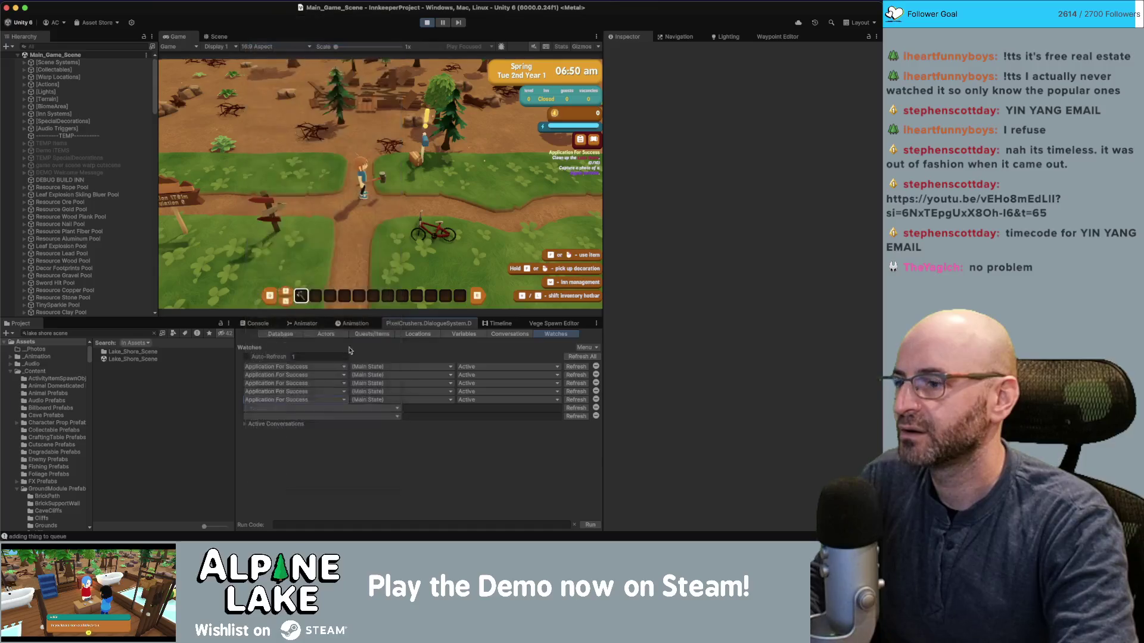
{"action": "left_click", "coordinate": [358, 409]}
{"action": "left_click", "coordinate": [329, 42]}
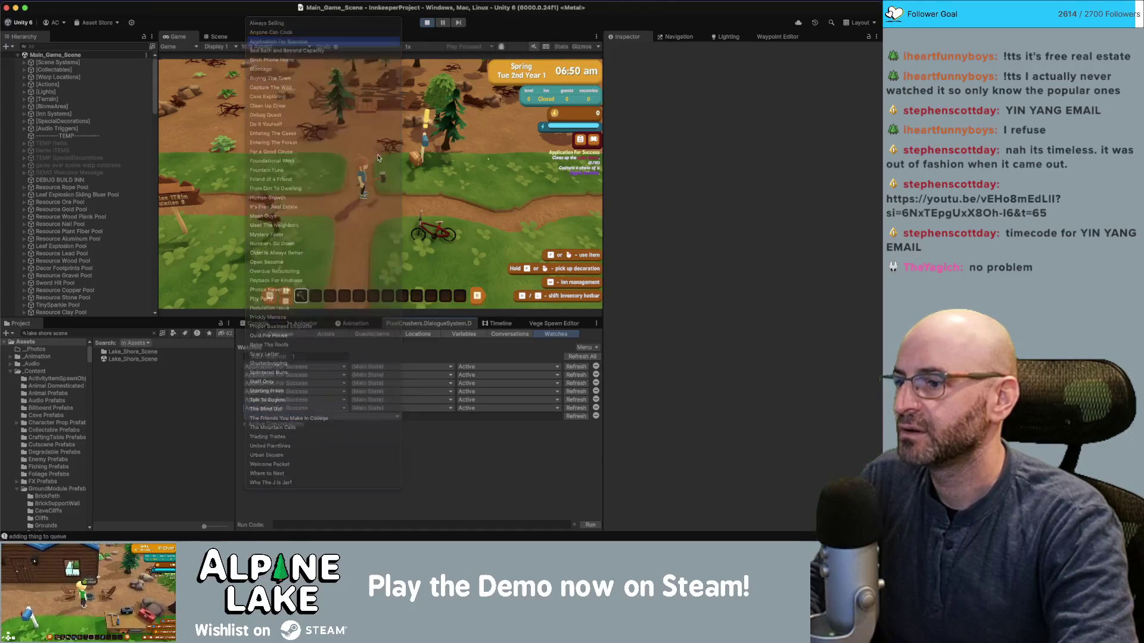
Track the lake shore cleanup, return-to-quest-giver and bigole tortoise photo entries in rows 2-4.
{"action": "left_click", "coordinate": [386, 366]}
{"action": "mouse_move", "coordinate": [482, 387]}
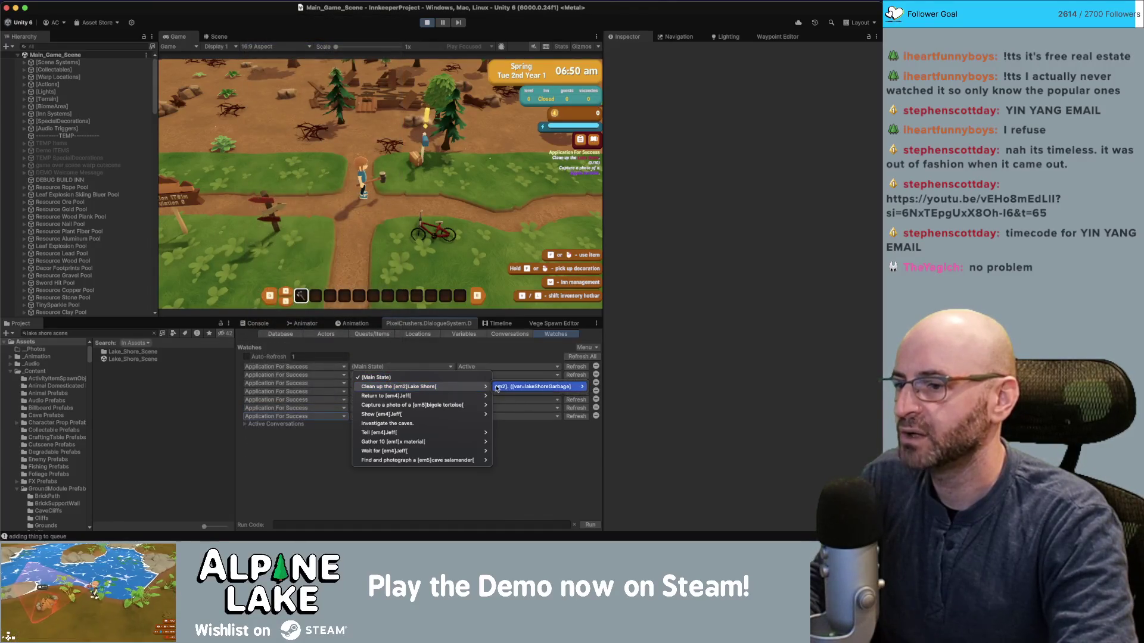
{"action": "left_click", "coordinate": [571, 387]}
{"action": "left_click", "coordinate": [399, 383]}
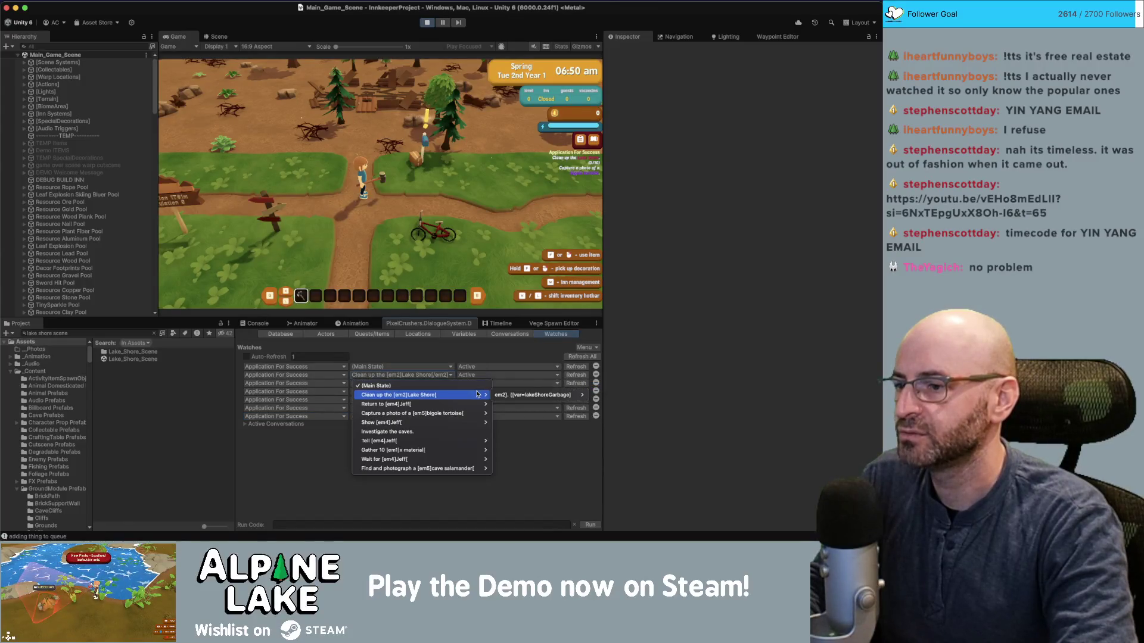
{"action": "left_click", "coordinate": [501, 404]}
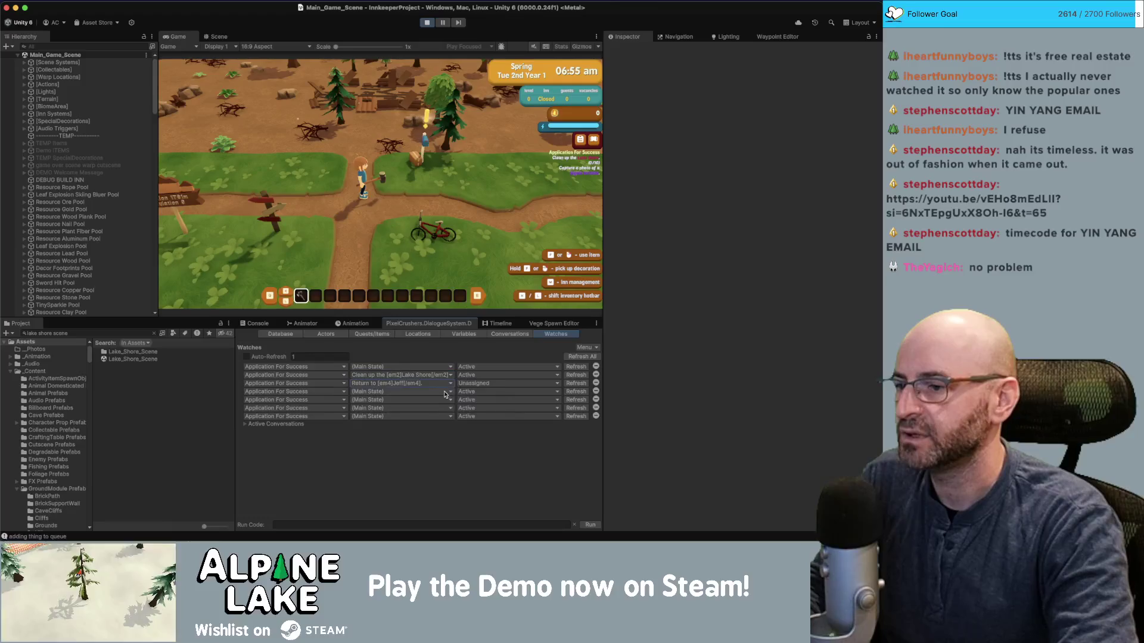
{"action": "left_click", "coordinate": [399, 392]}
{"action": "mouse_move", "coordinate": [460, 421]}
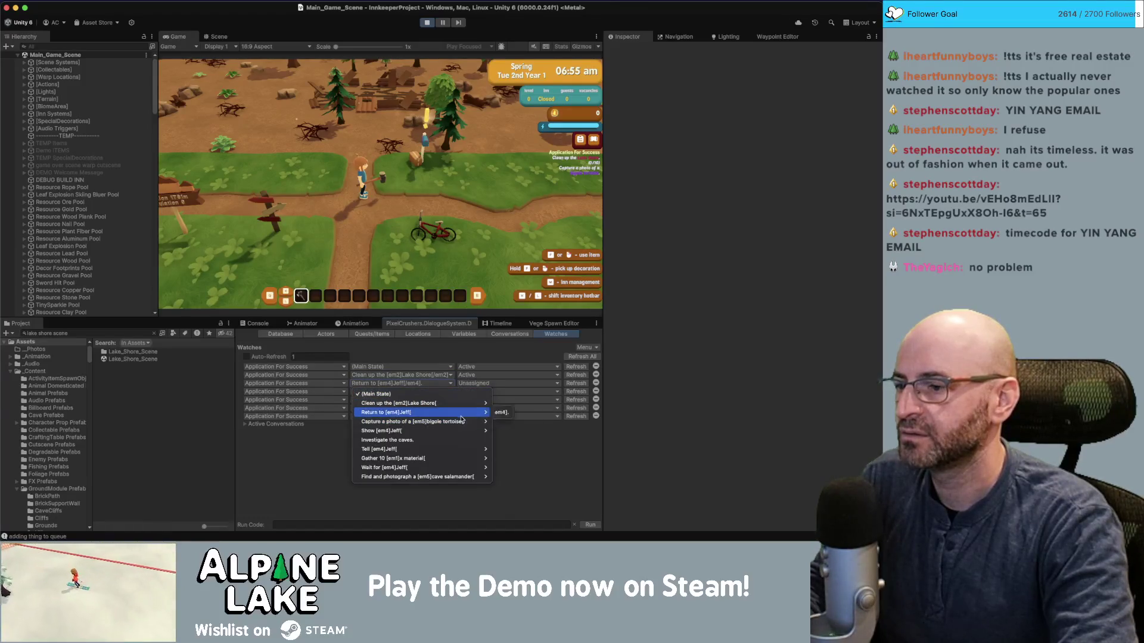
{"action": "left_click", "coordinate": [501, 423]}
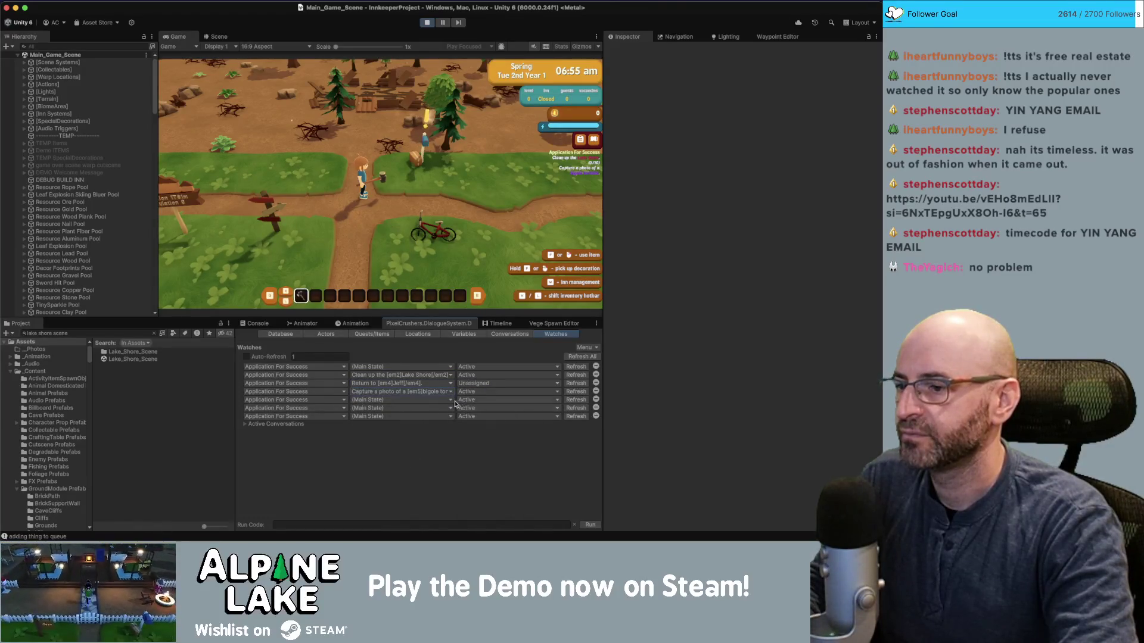
Track the show tortoise photo, show salamander photo and Investigate the caves entries in rows 5-7.
{"action": "left_click", "coordinate": [445, 400]}
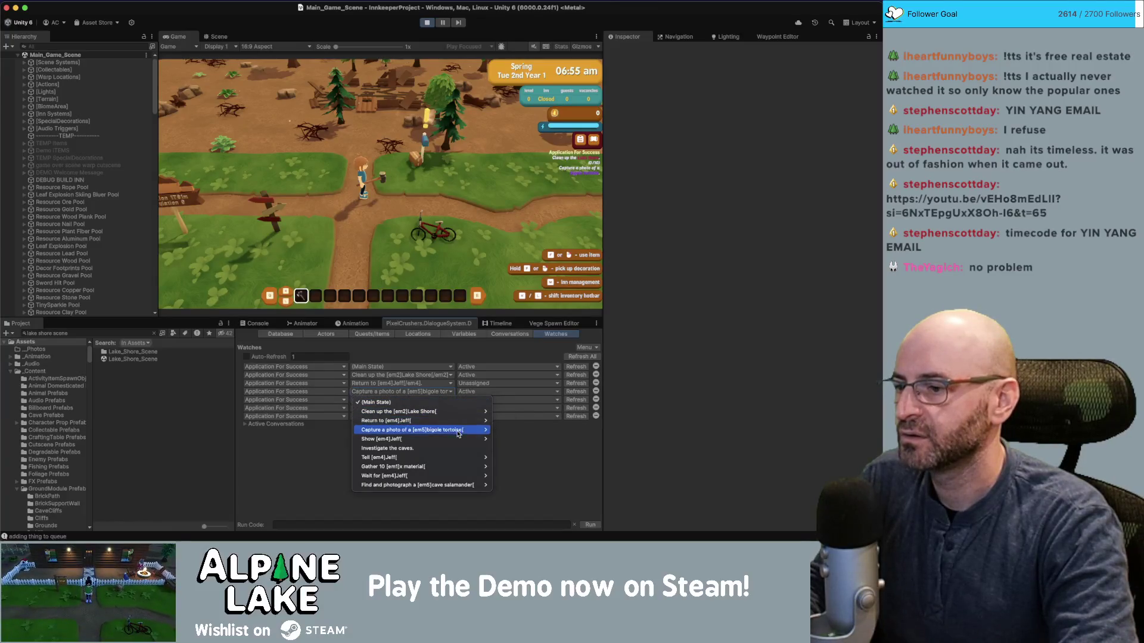
{"action": "mouse_move", "coordinate": [462, 439]}
{"action": "mouse_move", "coordinate": [500, 442]}
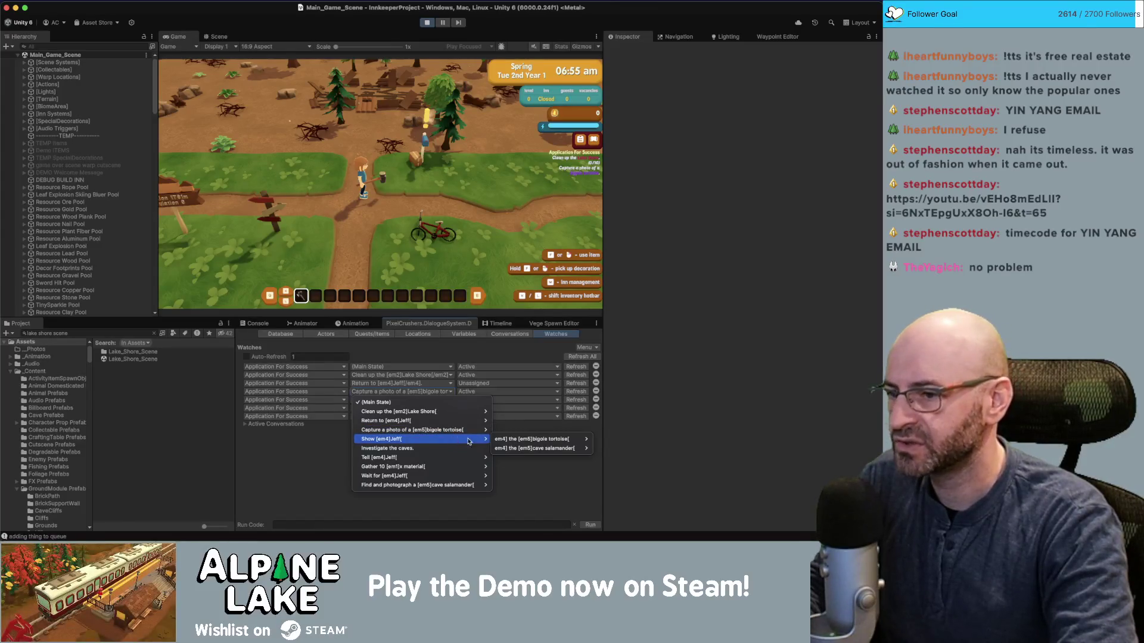
{"action": "left_click", "coordinate": [593, 443]}
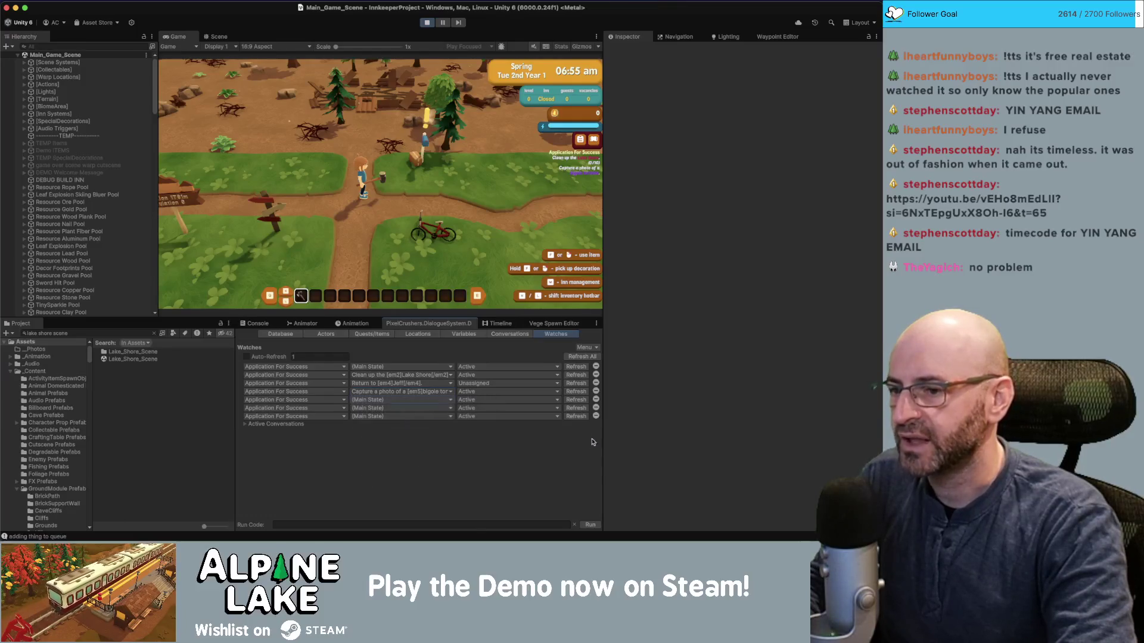
{"action": "left_click", "coordinate": [438, 400]}
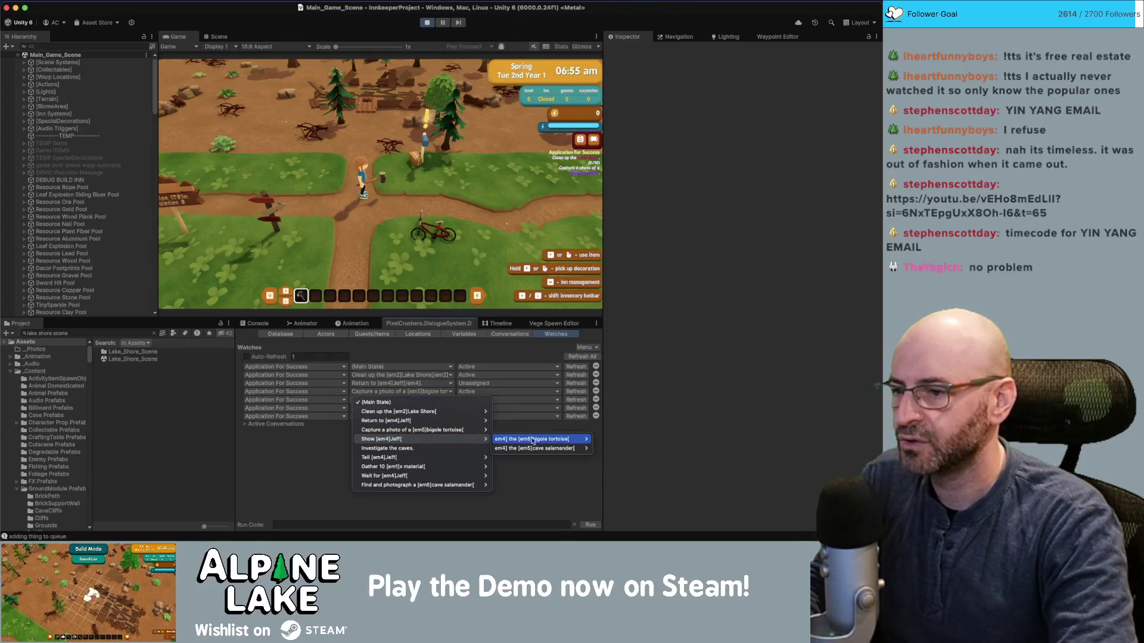
{"action": "left_click", "coordinate": [597, 441]}
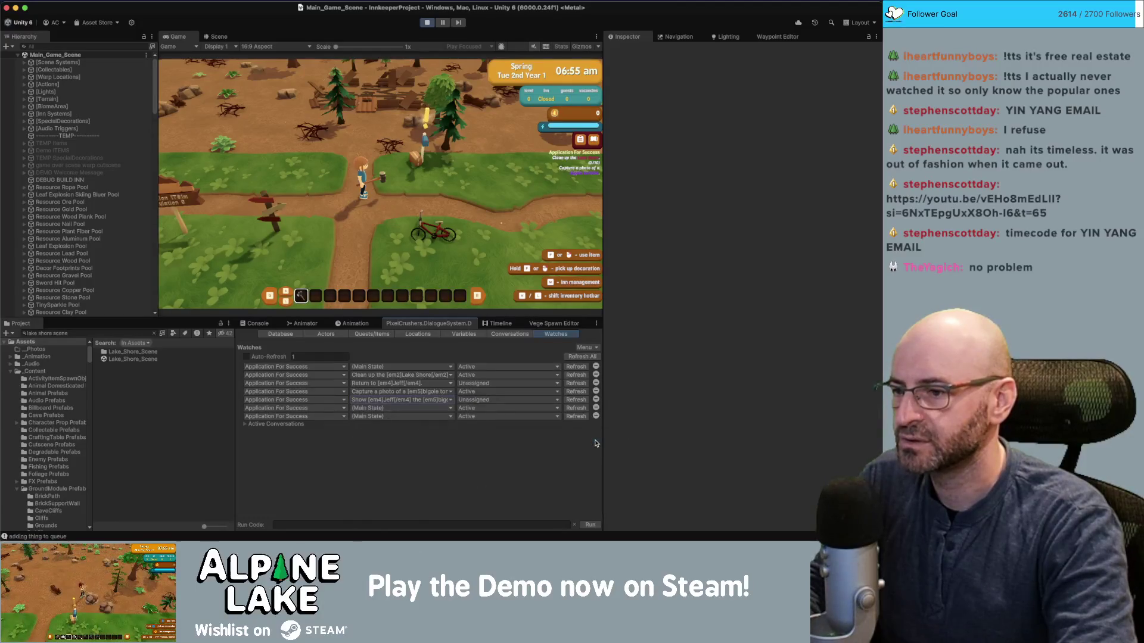
{"action": "left_click", "coordinate": [426, 410]}
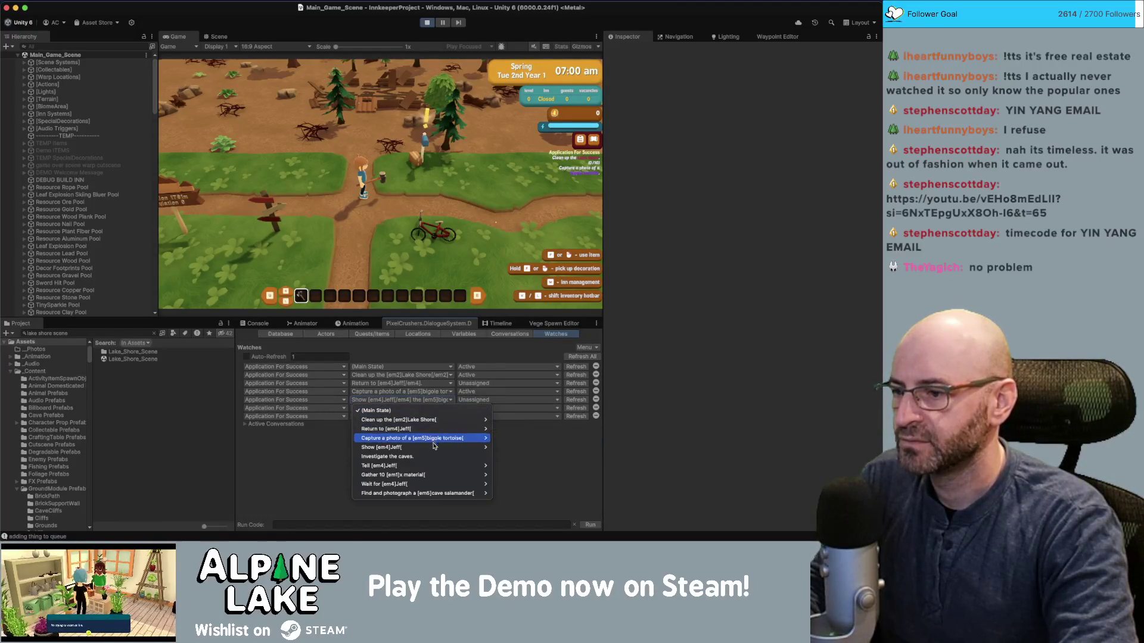
{"action": "mouse_move", "coordinate": [451, 448]}
{"action": "mouse_move", "coordinate": [534, 457]}
{"action": "left_click", "coordinate": [606, 459]}
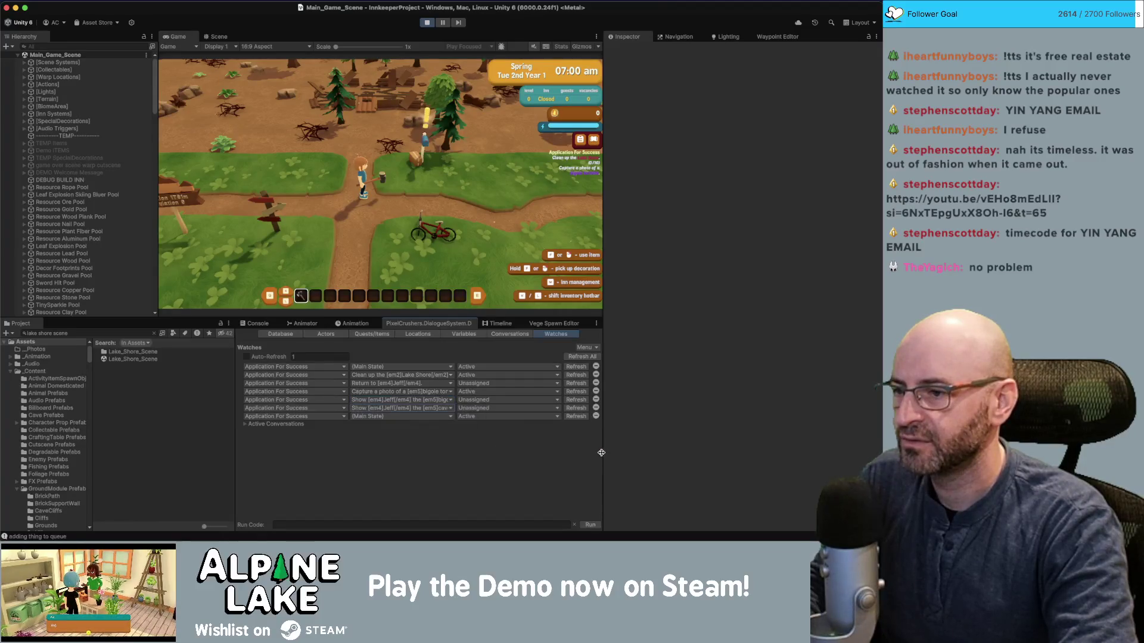
{"action": "left_click", "coordinate": [407, 417]}
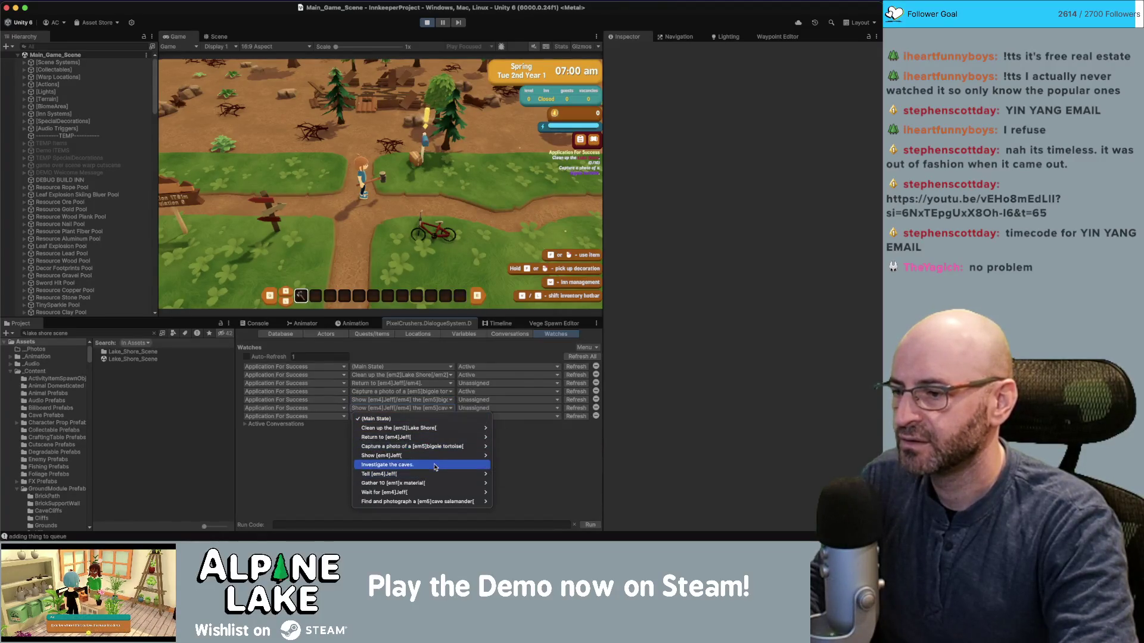
{"action": "left_click", "coordinate": [461, 465]}
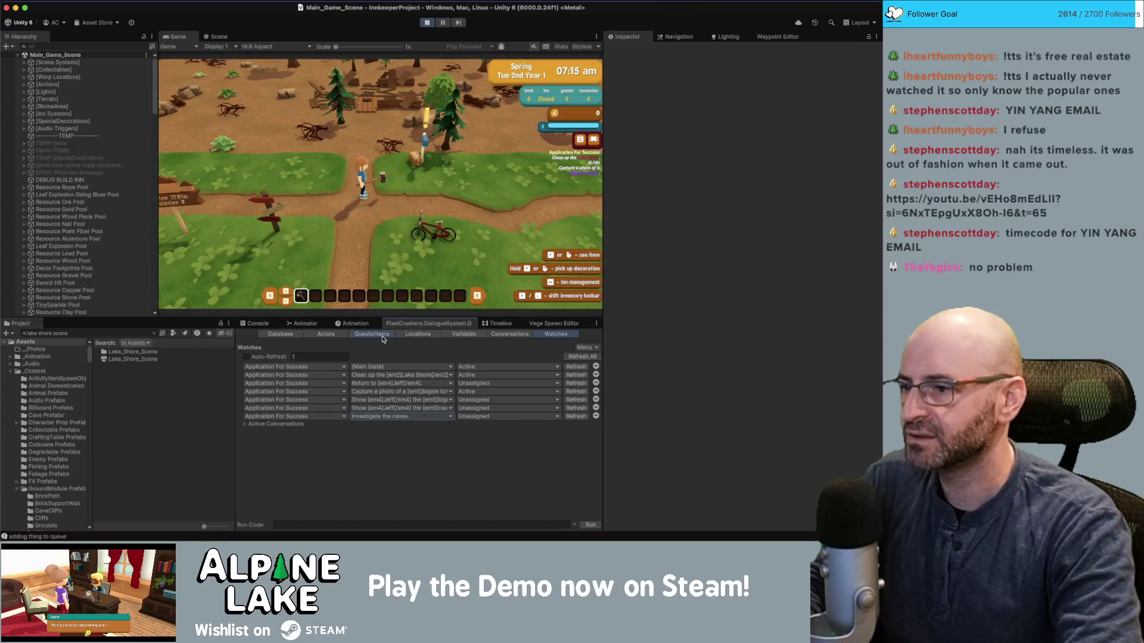
Review Application For Success entries, then edit the entry number in the END node's SetQuestEntryState script.
{"action": "left_click", "coordinate": [382, 338]}
{"action": "scroll", "coordinate": [257, 501], "scroll_direction": "down", "scroll_amount": 5}
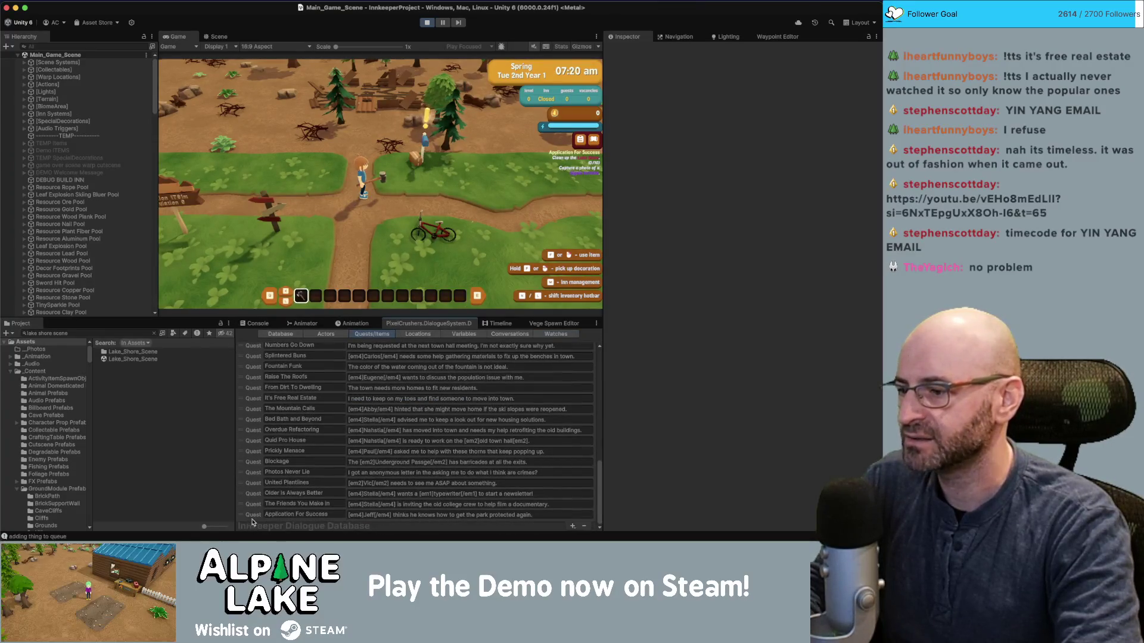
{"action": "left_click", "coordinate": [252, 516]}
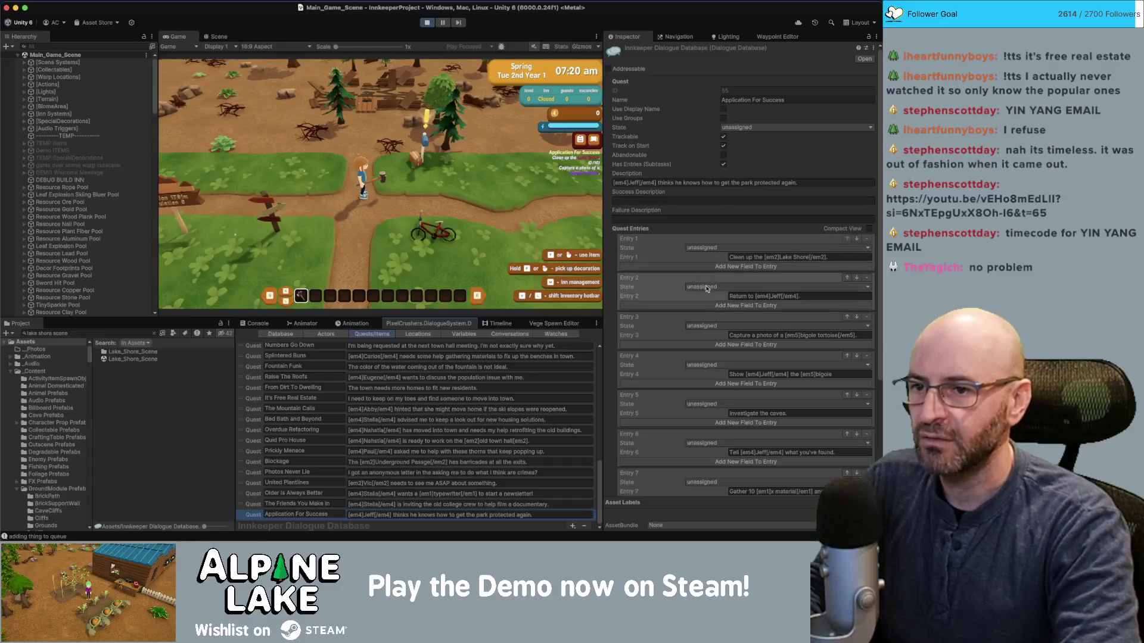
{"action": "scroll", "coordinate": [280, 379], "scroll_direction": "up", "scroll_amount": 15}
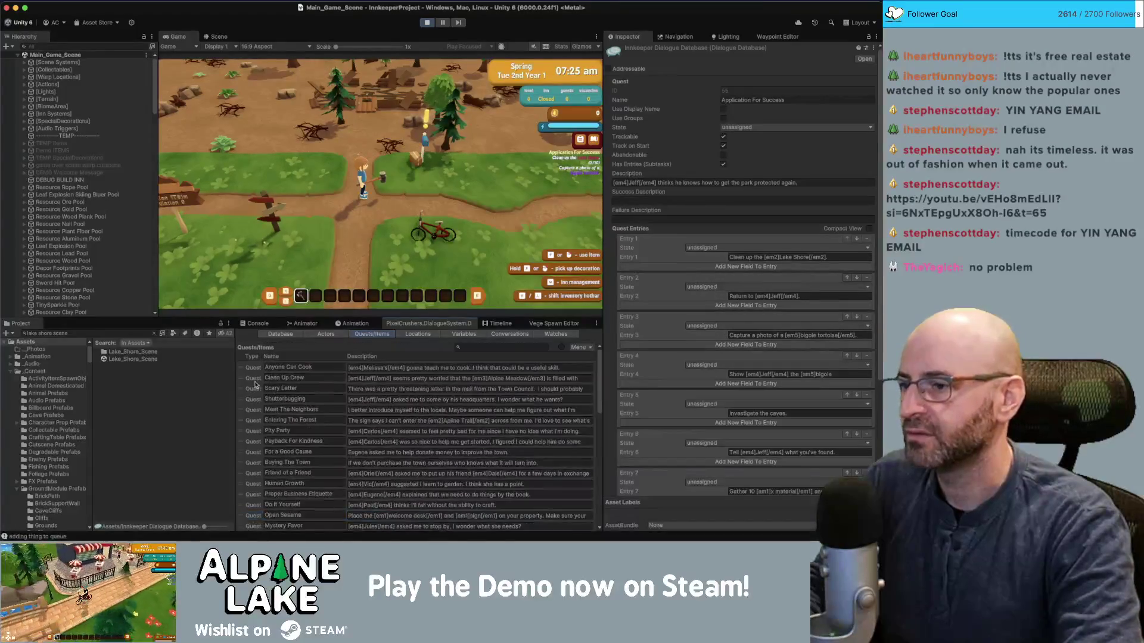
{"action": "left_click", "coordinate": [505, 333]}
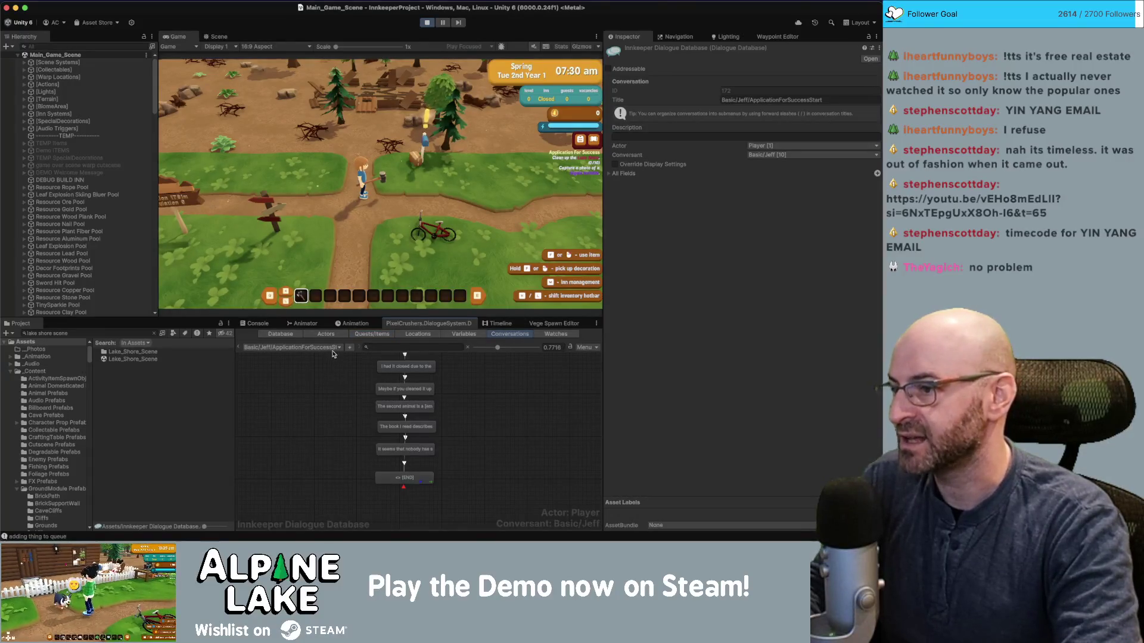
{"action": "left_click", "coordinate": [389, 476]}
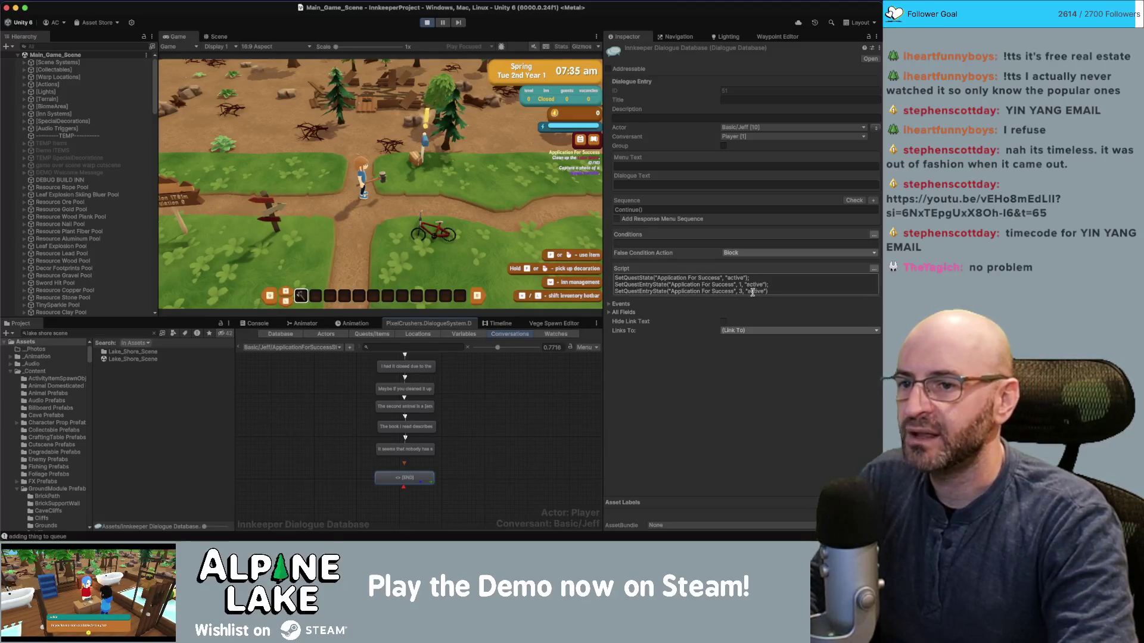
{"action": "left_click", "coordinate": [746, 291]}
{"action": "type", "text": "4"}
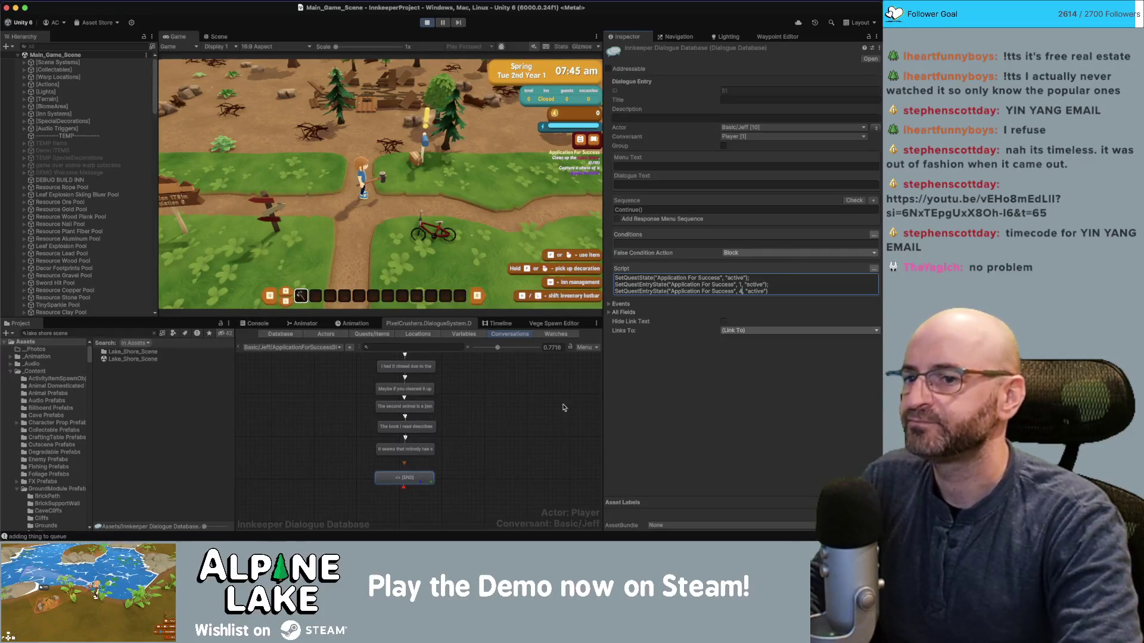
{"action": "left_click", "coordinate": [564, 408]}
Recheck the quest's entries, correct the END node's entry number again, and save the scene.
{"action": "left_click", "coordinate": [372, 334]}
{"action": "scroll", "coordinate": [270, 487], "scroll_direction": "down", "scroll_amount": 3}
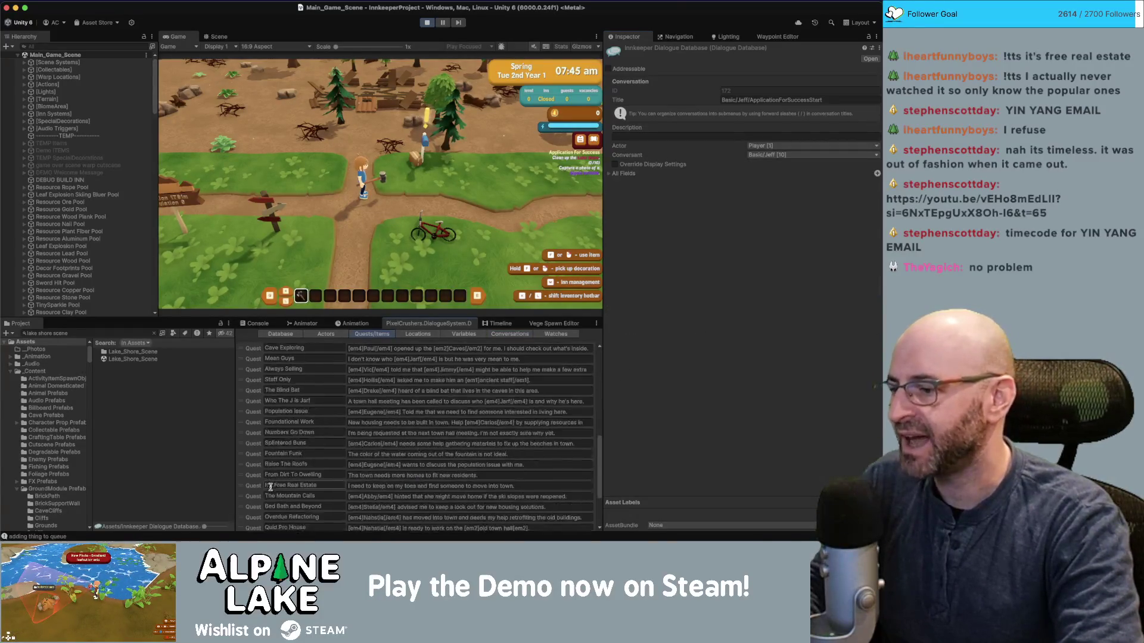
{"action": "scroll", "coordinate": [270, 487], "scroll_direction": "down", "scroll_amount": 5}
{"action": "left_click", "coordinate": [250, 514]}
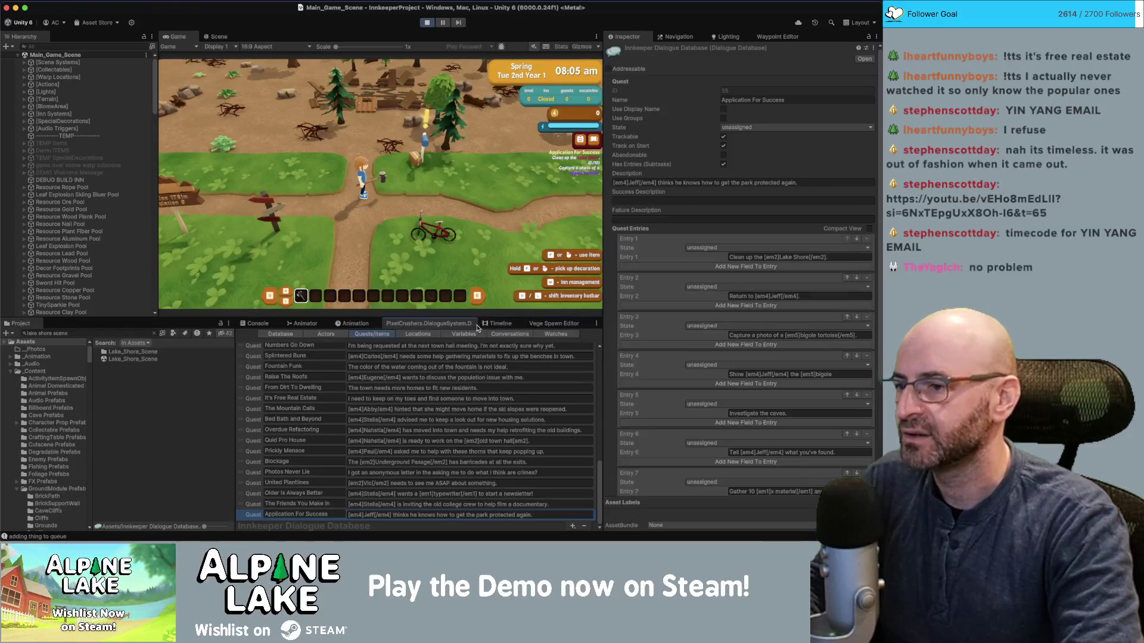
{"action": "left_click", "coordinate": [509, 334]}
{"action": "left_click", "coordinate": [398, 476]}
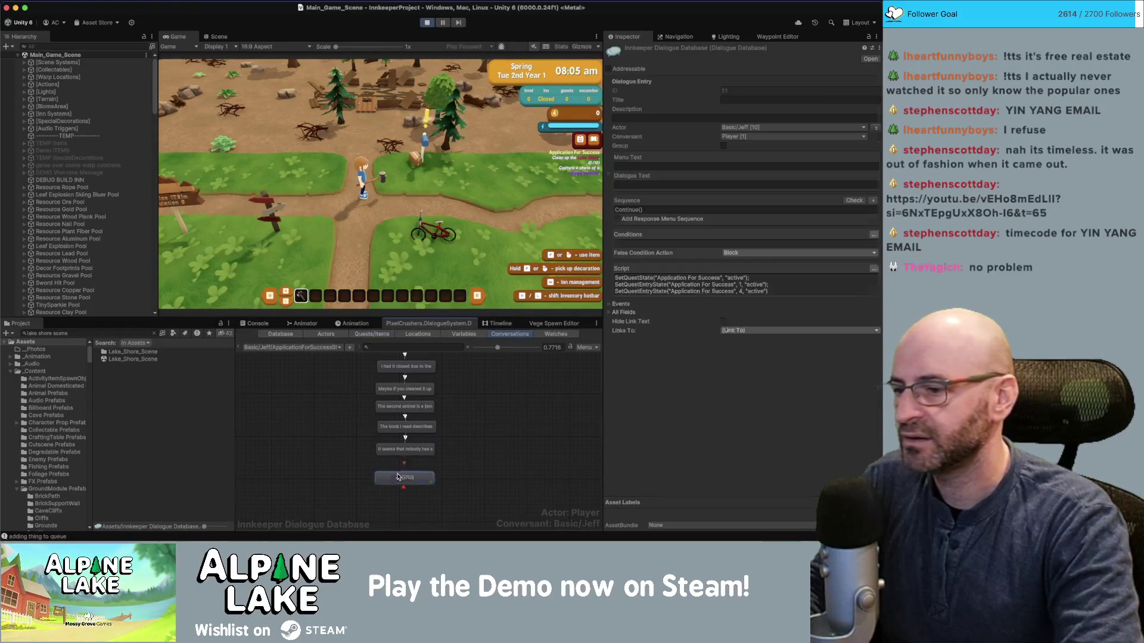
{"action": "left_click", "coordinate": [741, 291]}
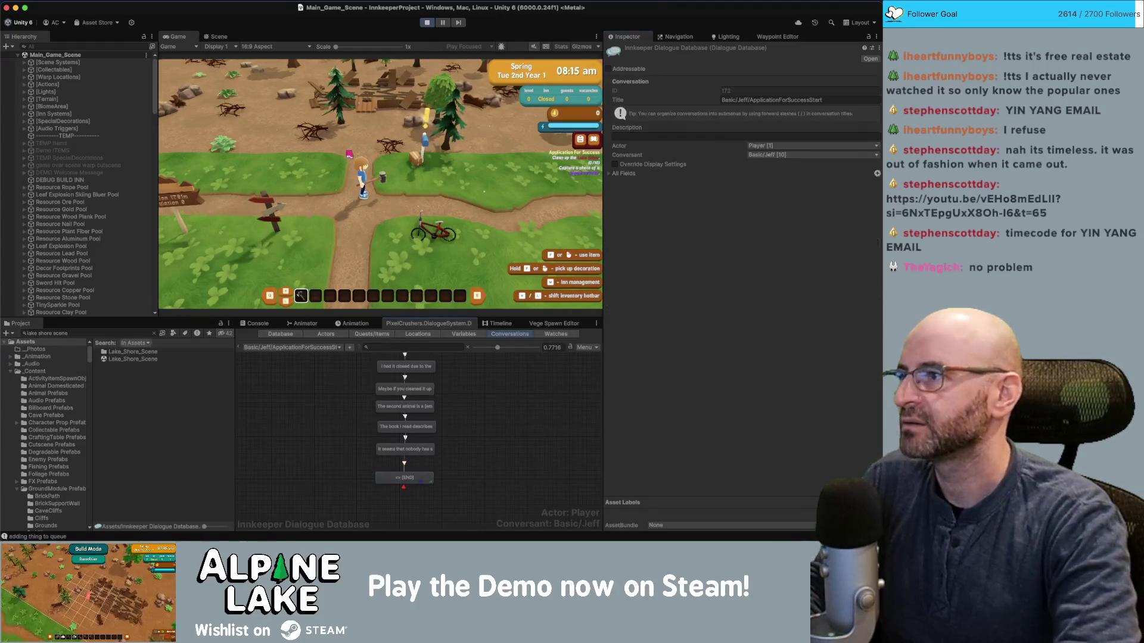
{"action": "key", "text": "super+s"}
Restart Play mode, talk through Jeff's dialogue, and choose a response to end the conversation.
{"action": "left_click", "coordinate": [433, 24]}
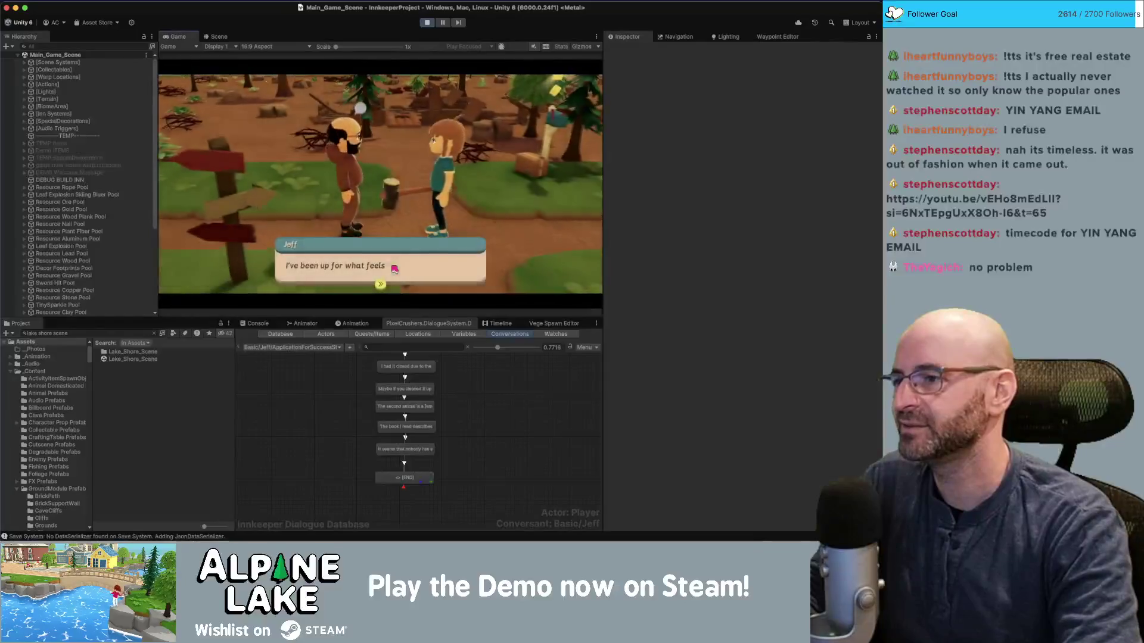
{"action": "left_click", "coordinate": [397, 250]}
{"action": "left_click", "coordinate": [399, 256]}
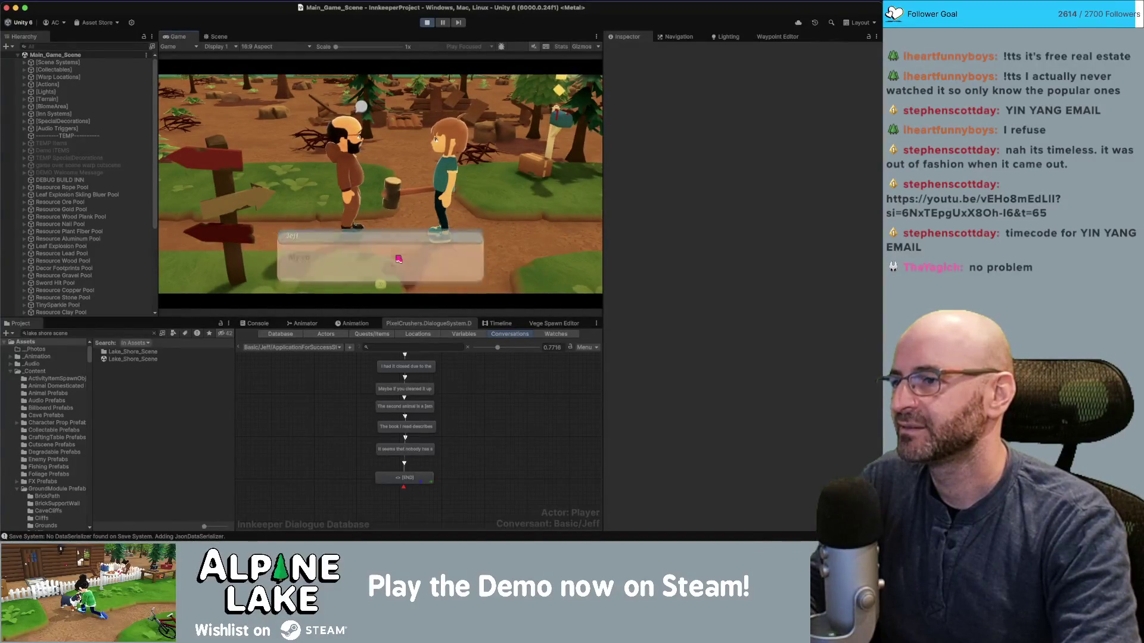
{"action": "left_click", "coordinate": [400, 258]}
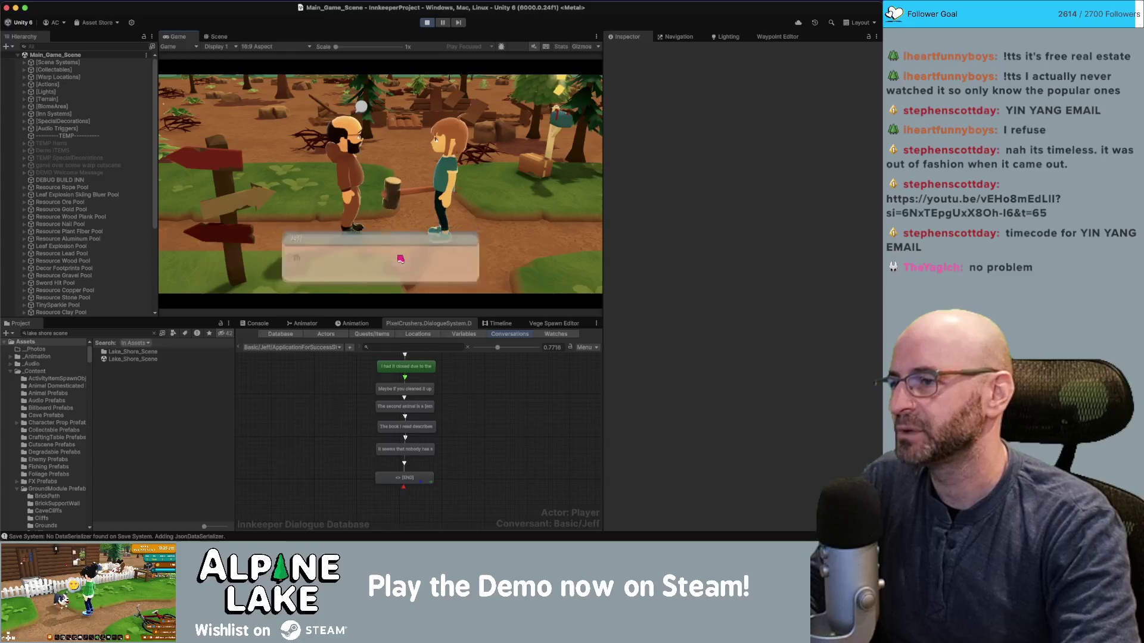
{"action": "left_click", "coordinate": [401, 261]}
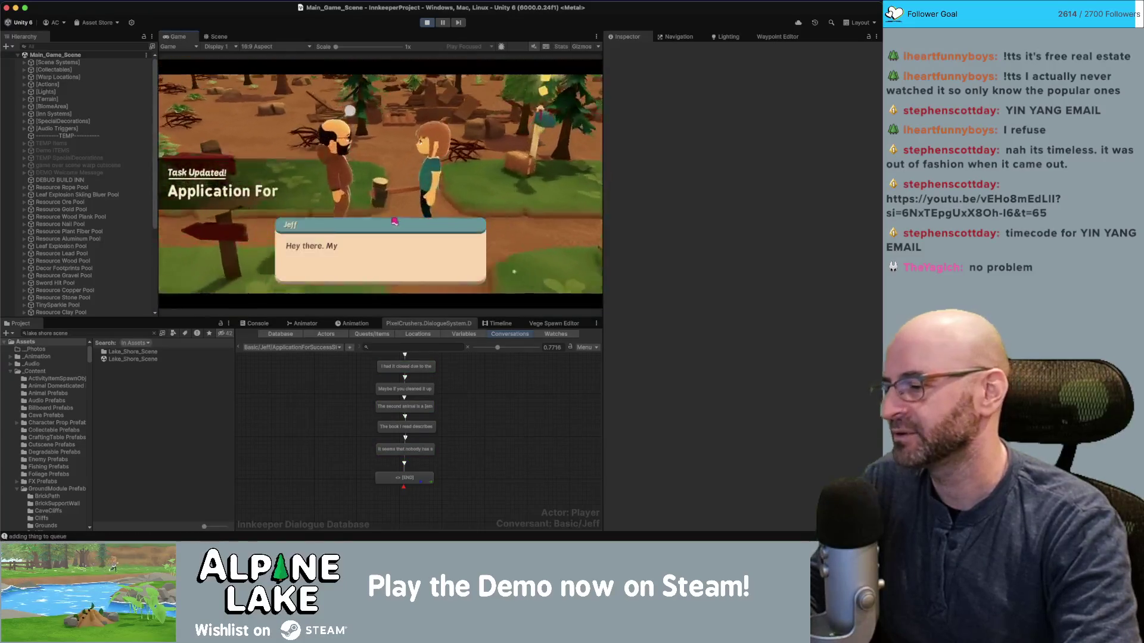
{"action": "left_click", "coordinate": [349, 226]}
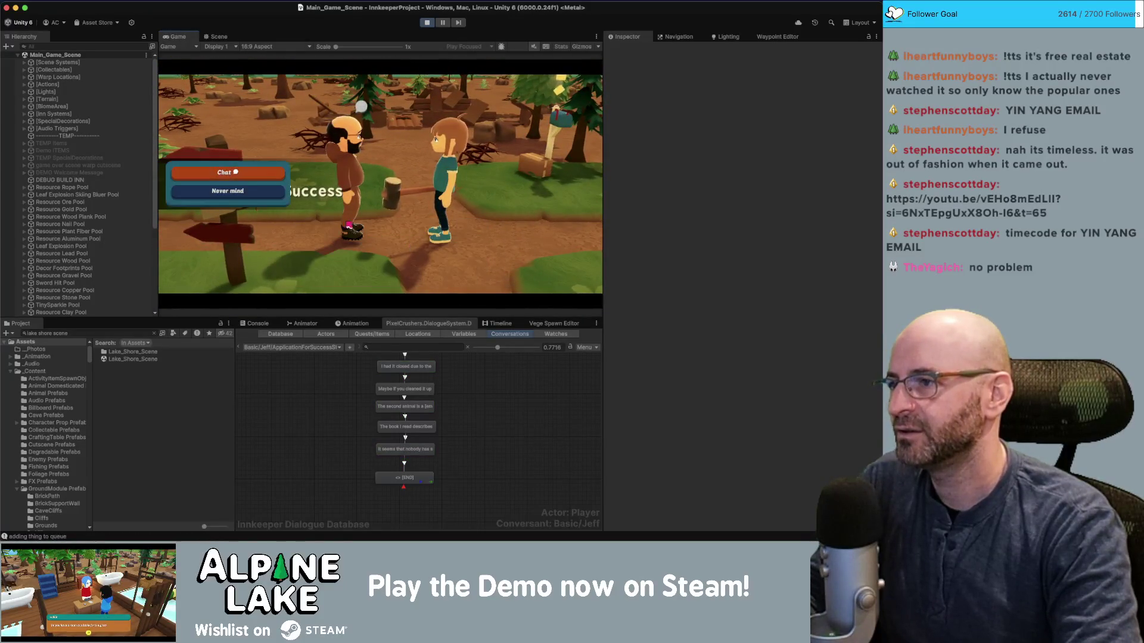
{"action": "left_click", "coordinate": [257, 180]}
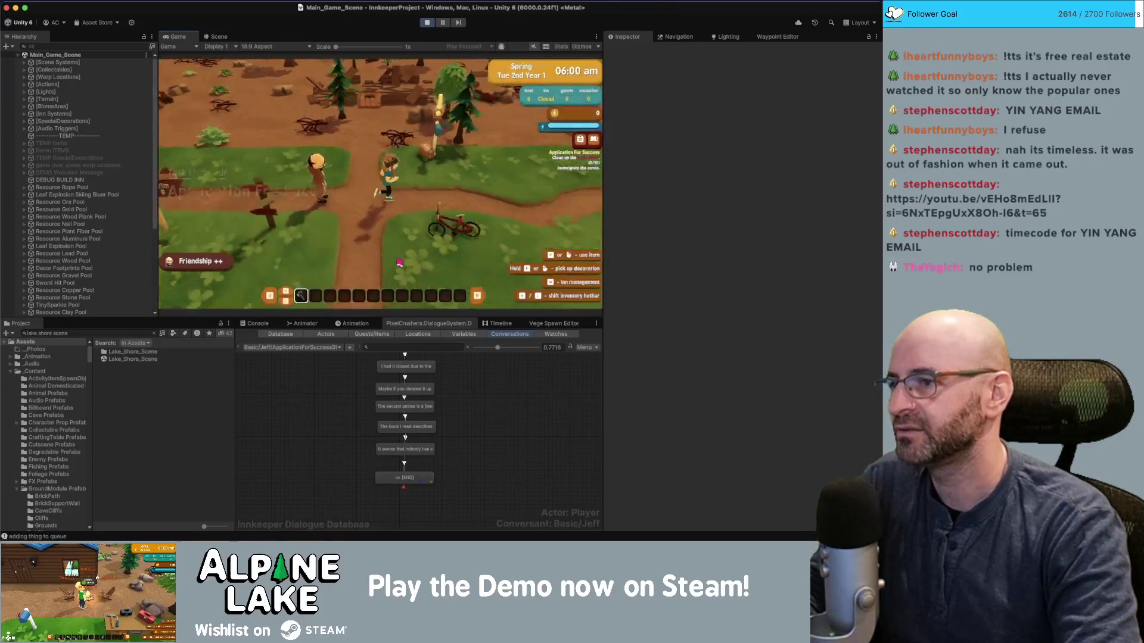
Walk the character south into the Lake Shore area and use the held tool.
{"action": "key", "text": "s+d"}
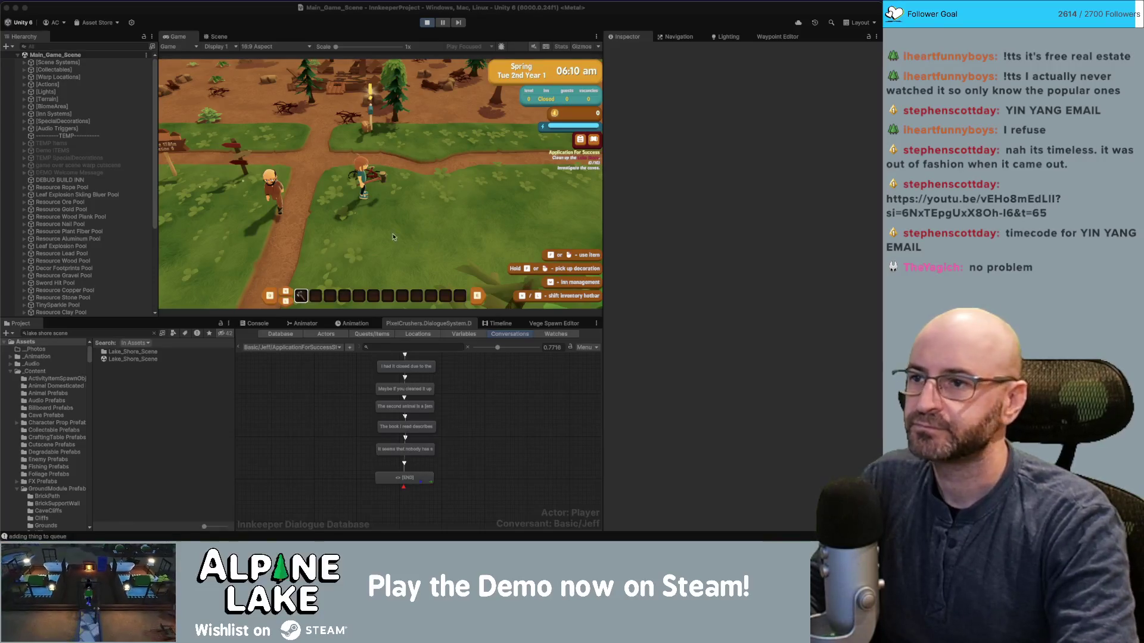
{"action": "left_click", "coordinate": [343, 181]}
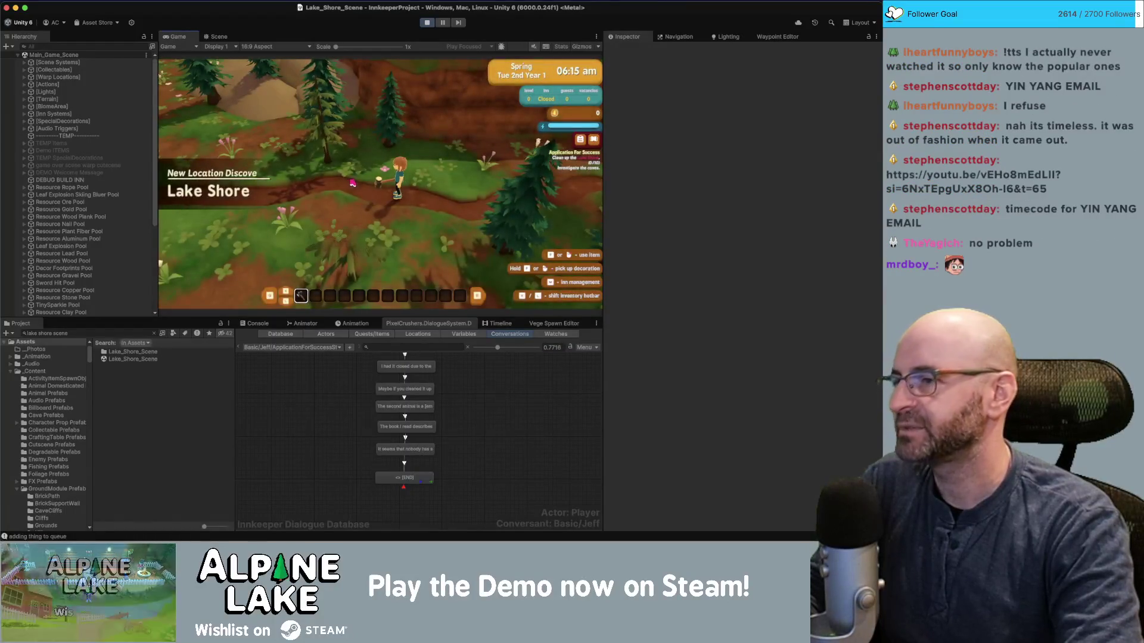
{"action": "key", "text": "s"}
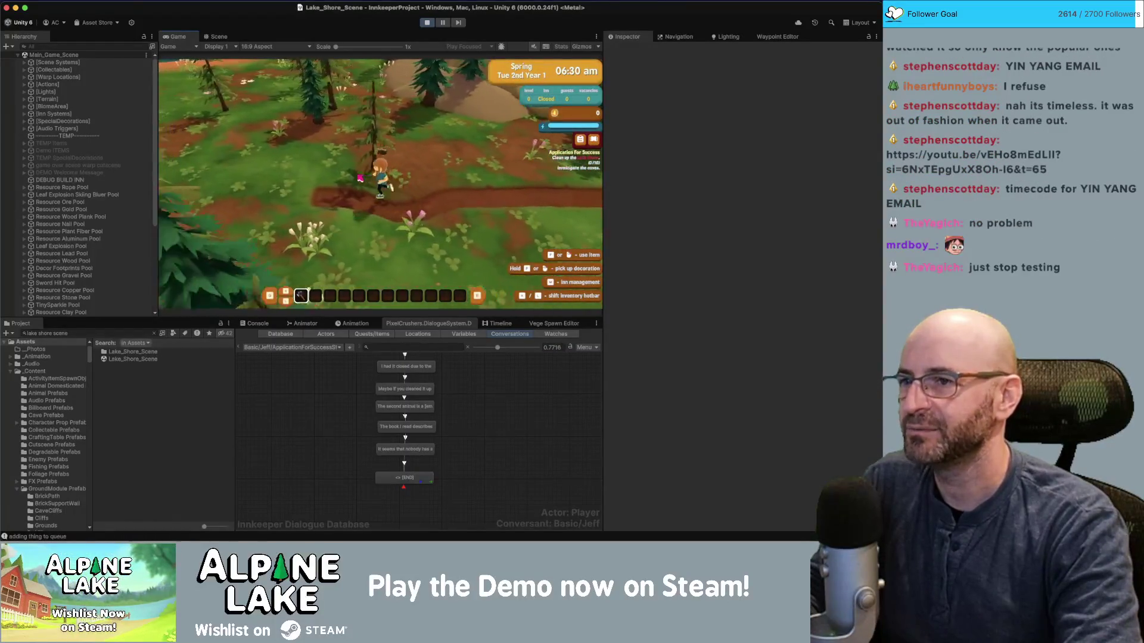
{"action": "key", "text": "s"}
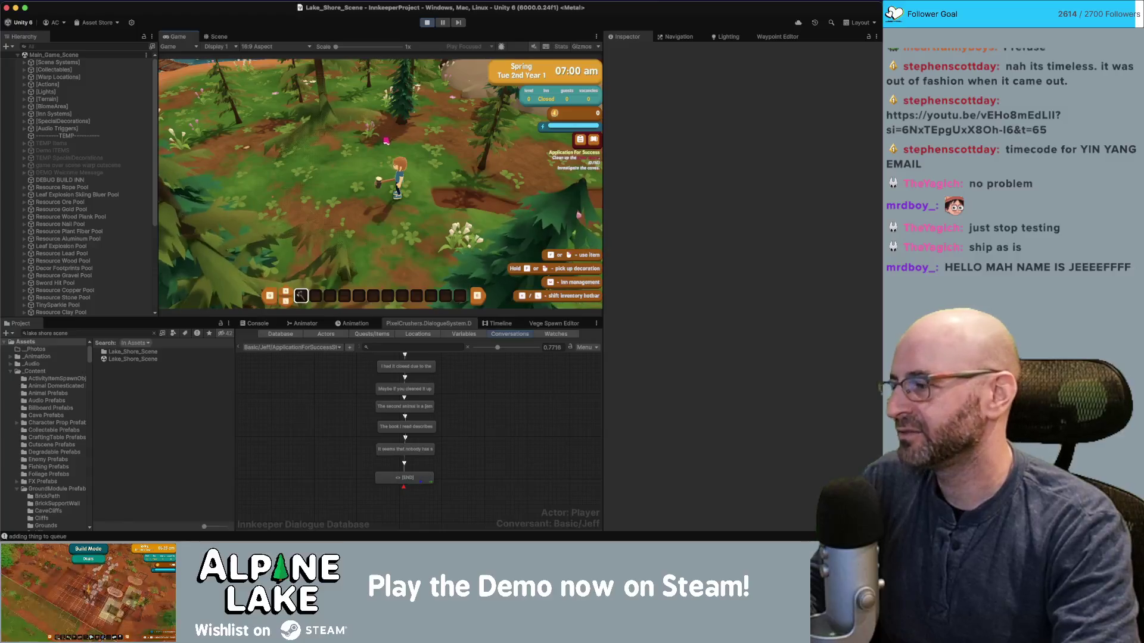
{"action": "key", "text": "w"}
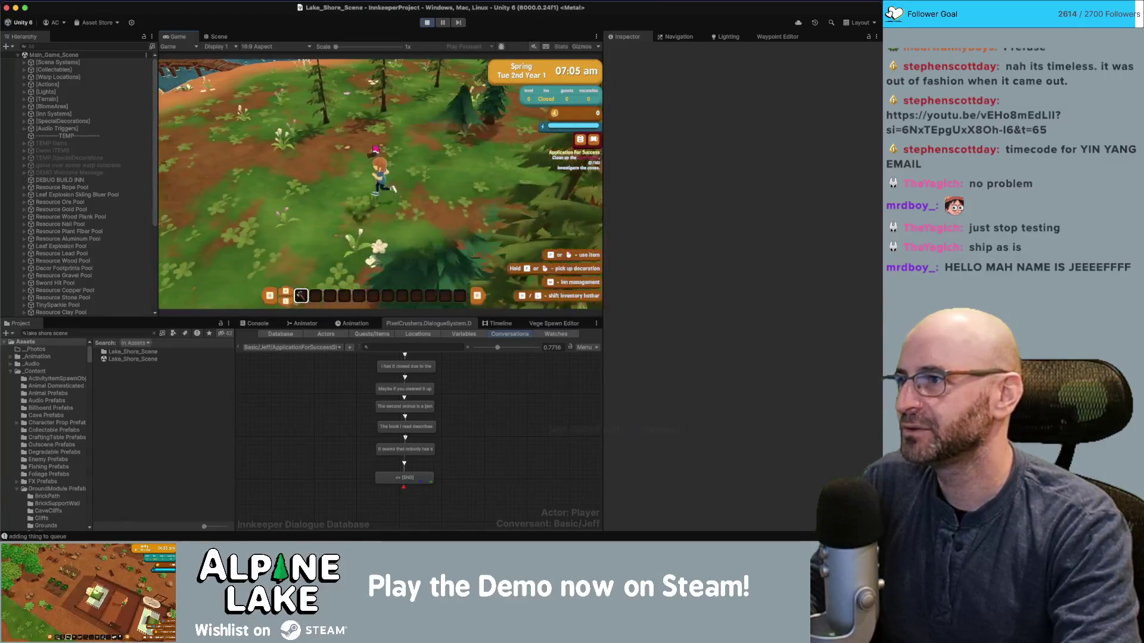
{"action": "left_click", "coordinate": [369, 149]}
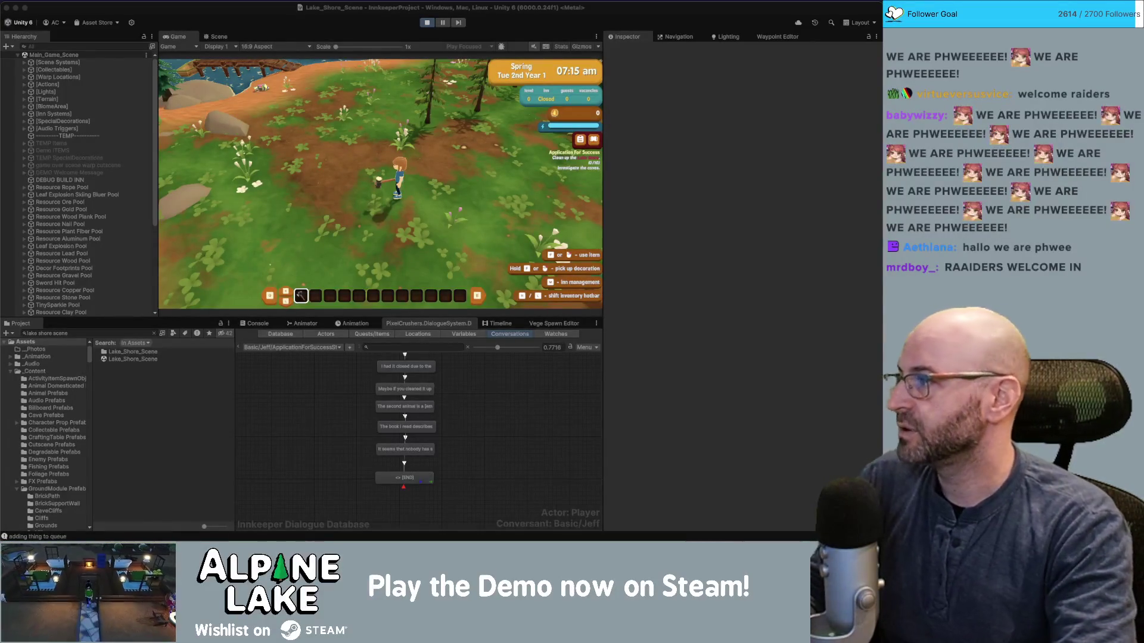
Run left across the map to the sandy beach by the lake.
{"action": "key", "text": "a"}
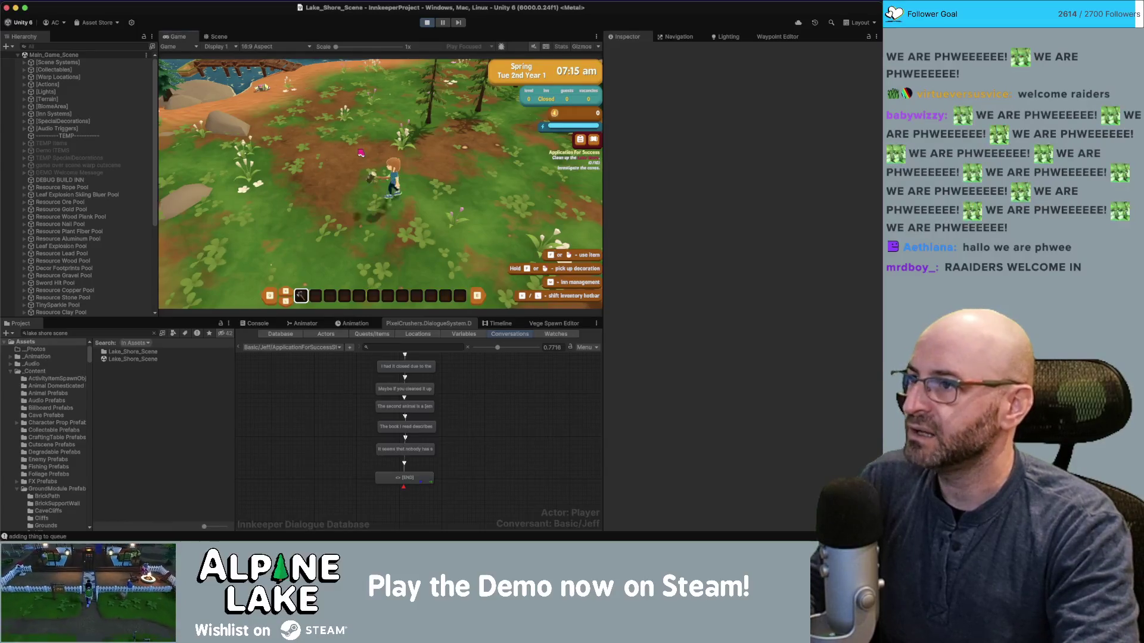
{"action": "key", "text": "a"}
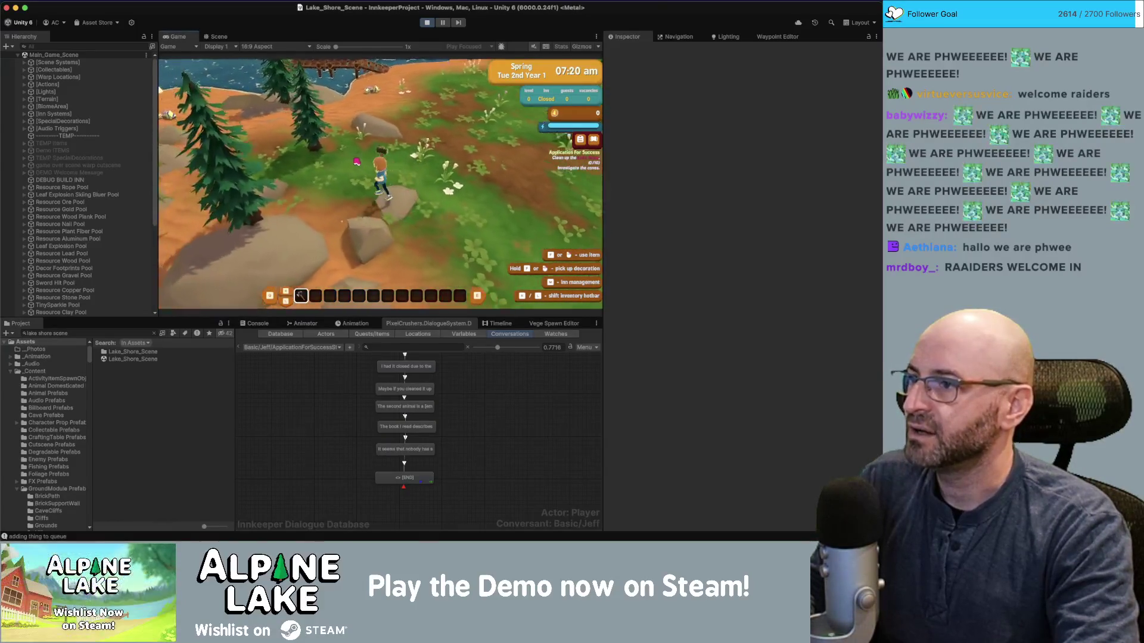
{"action": "key", "text": "w"}
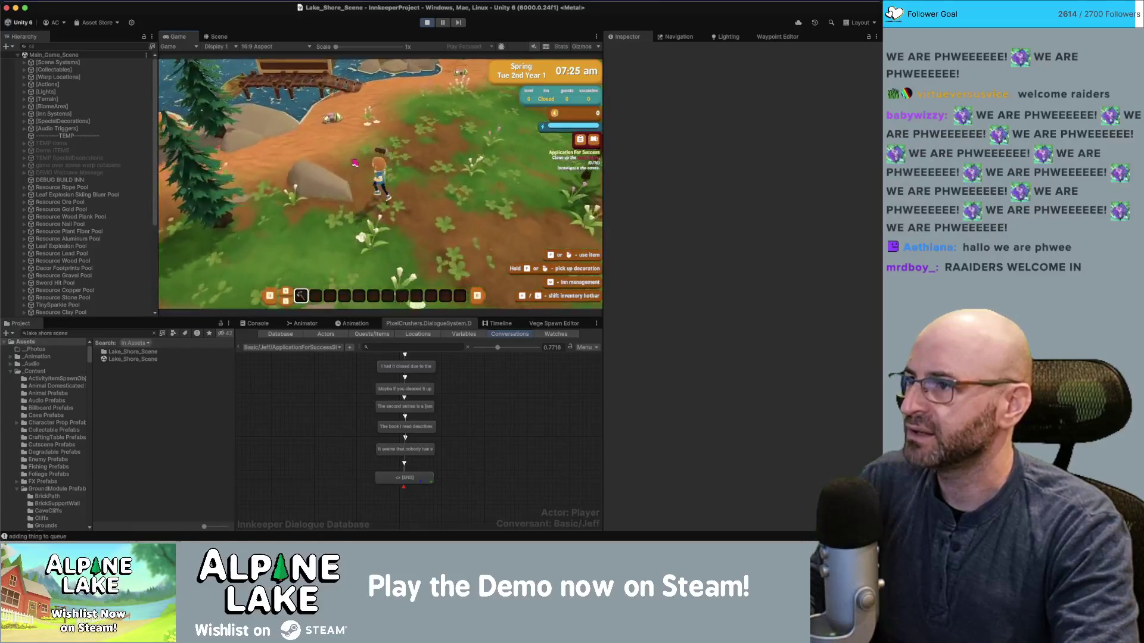
{"action": "key", "text": "a"}
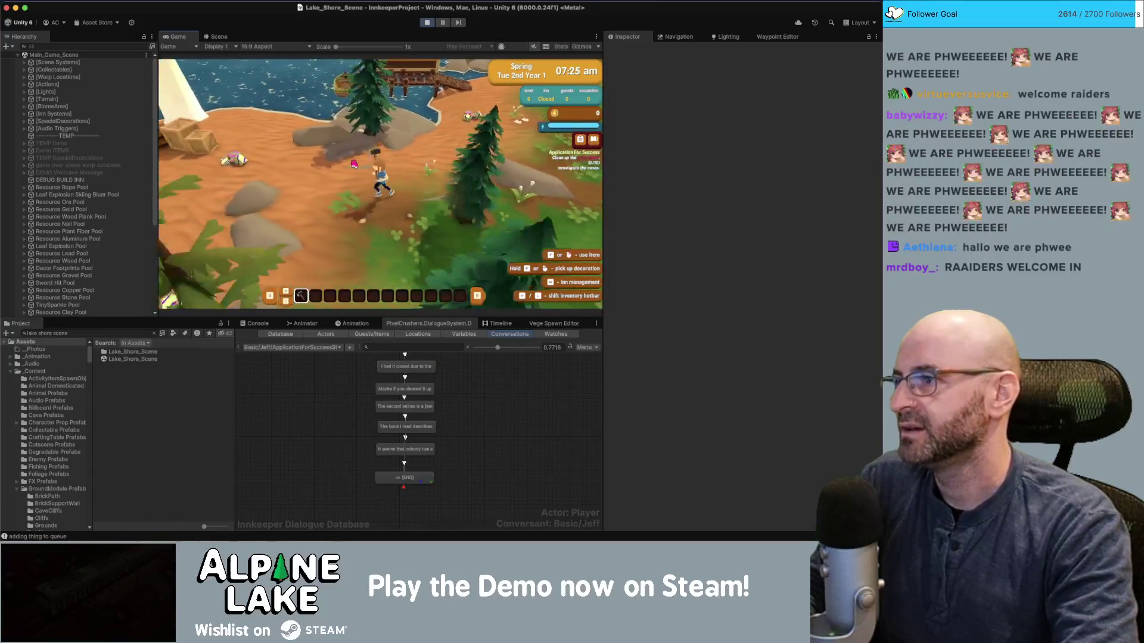
{"action": "key", "text": "w"}
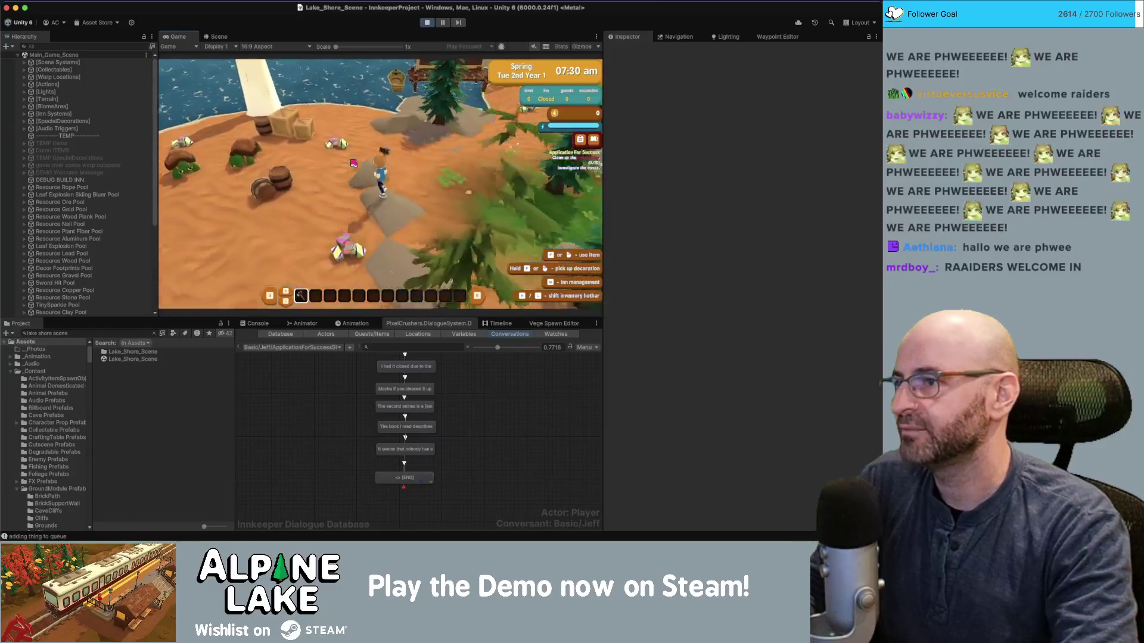
{"action": "key", "text": "a"}
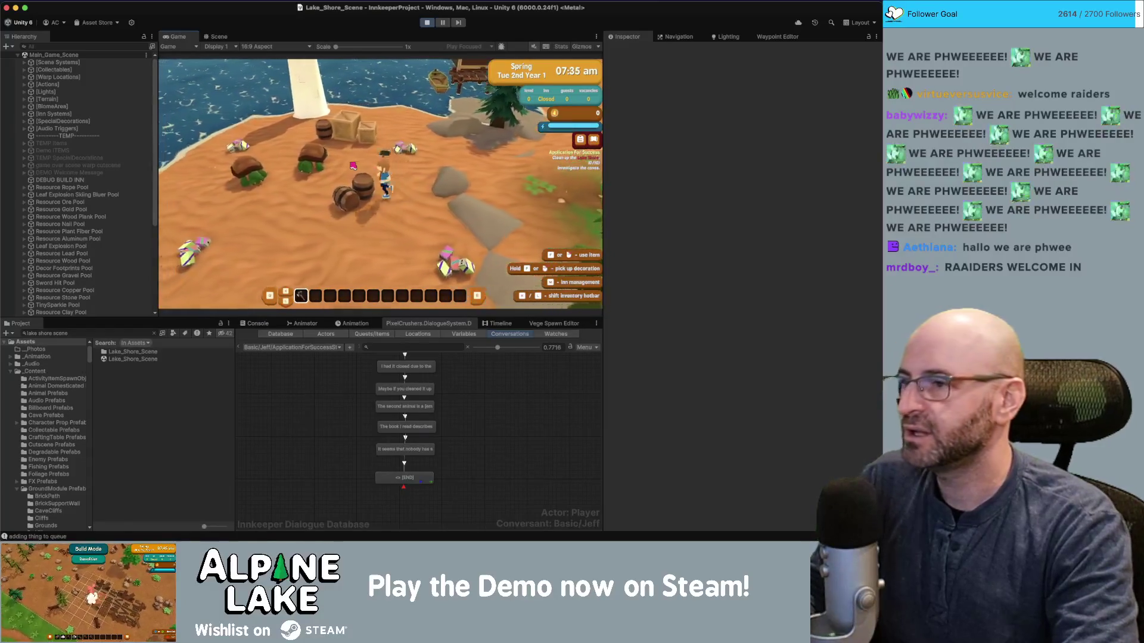
{"action": "key", "text": "a"}
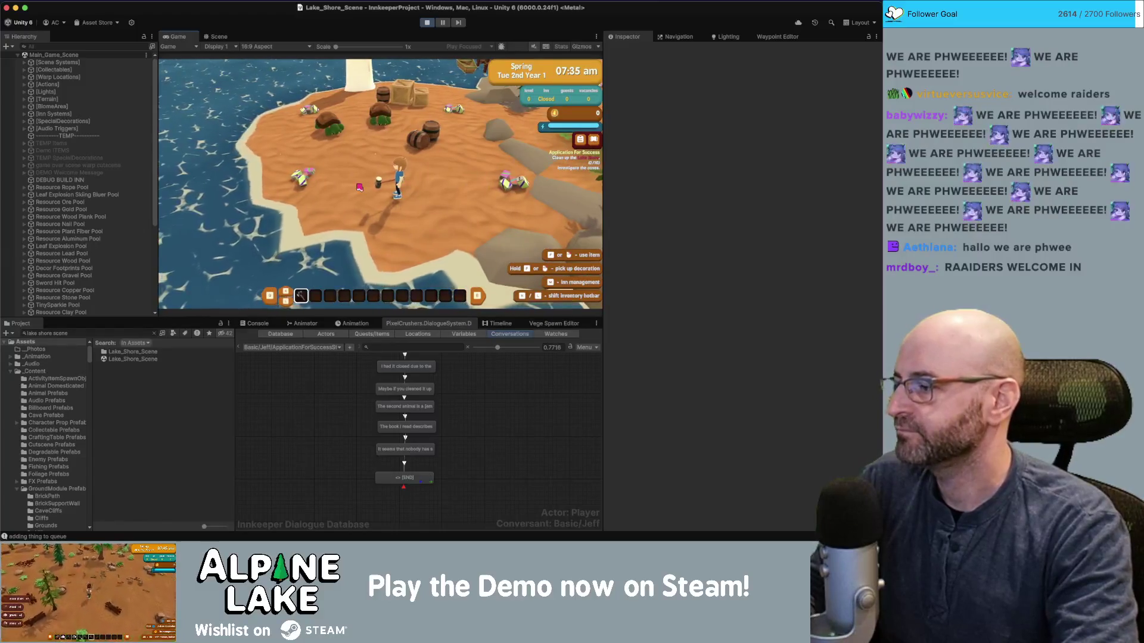
{"action": "key", "text": "a"}
{"action": "key", "text": "w"}
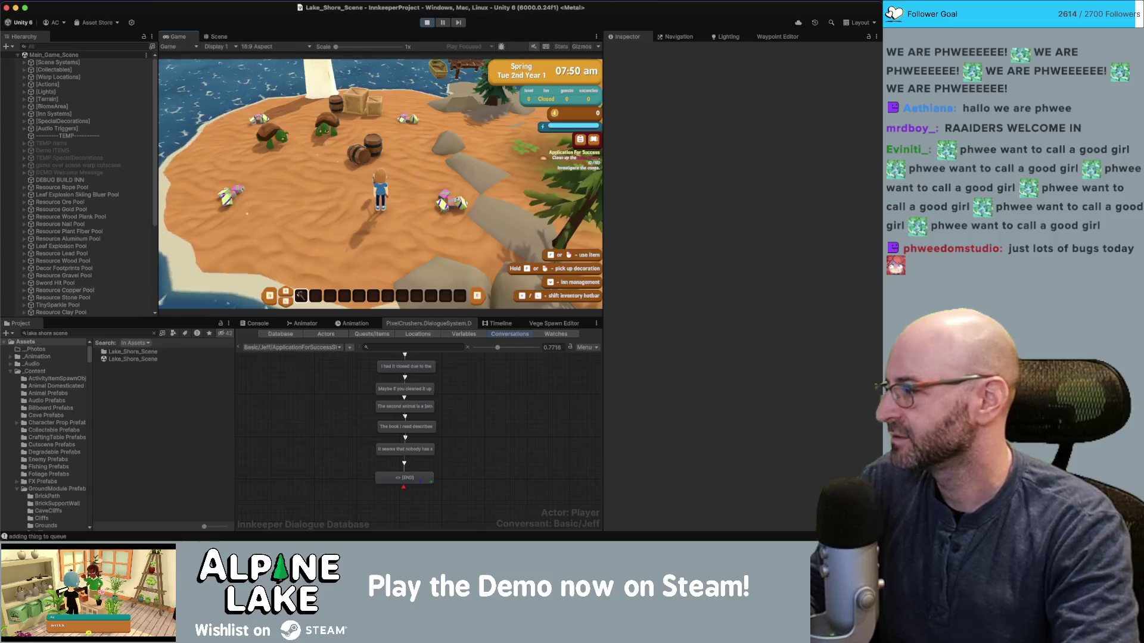
Walk left across the island toward the tortoises by the lighthouse.
{"action": "key", "text": "super+Tab"}
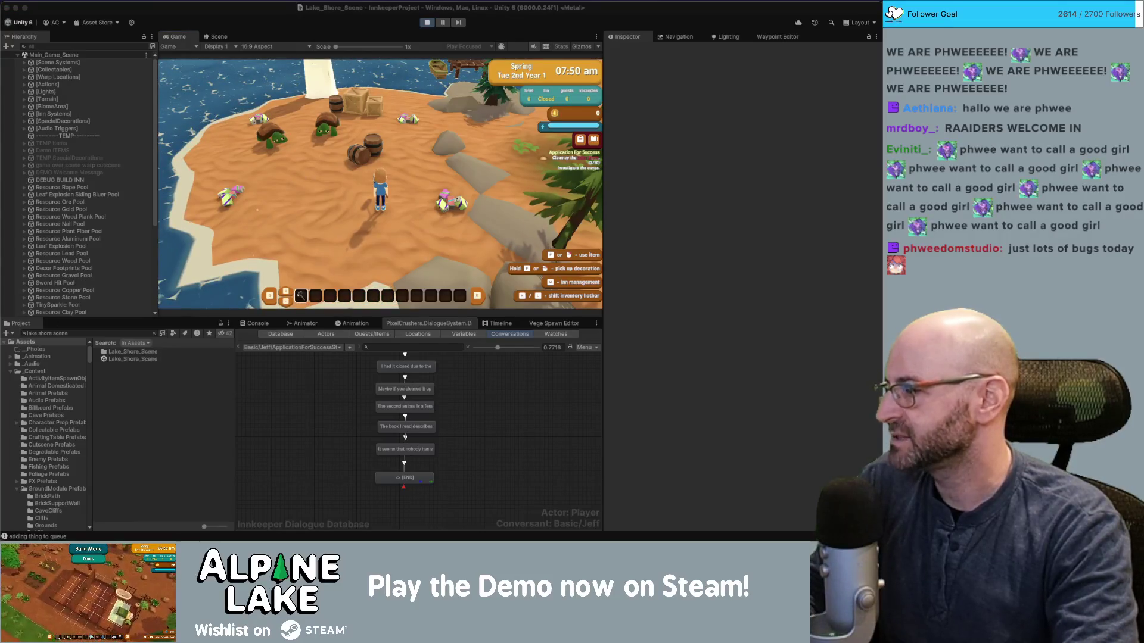
{"action": "key", "text": "super+Tab"}
{"action": "key", "text": "a"}
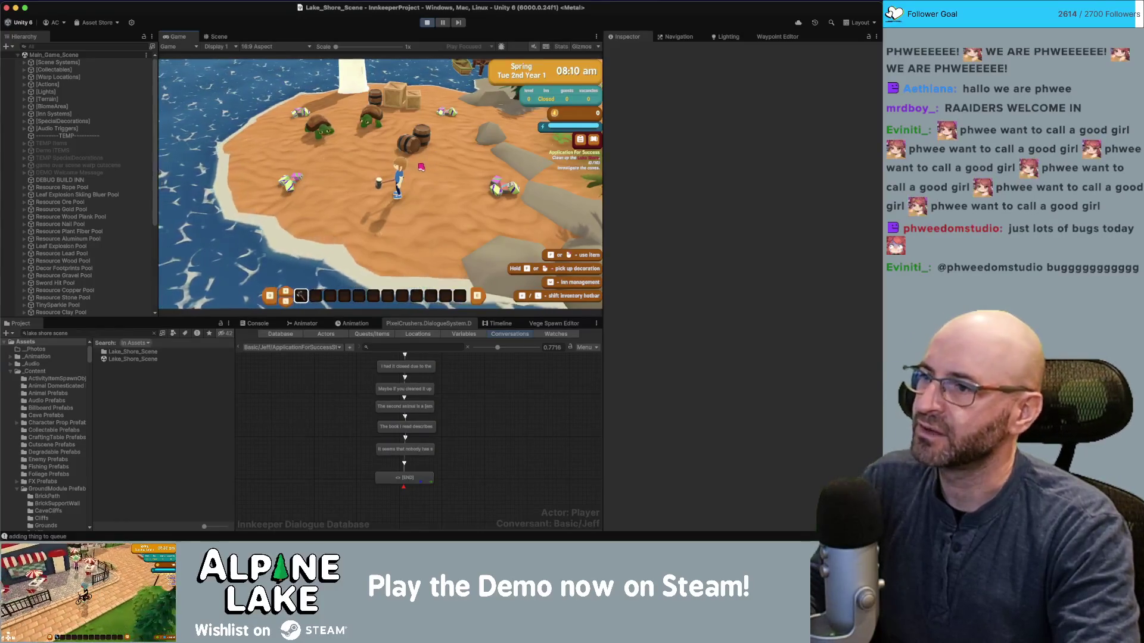
{"action": "key", "text": "w+d"}
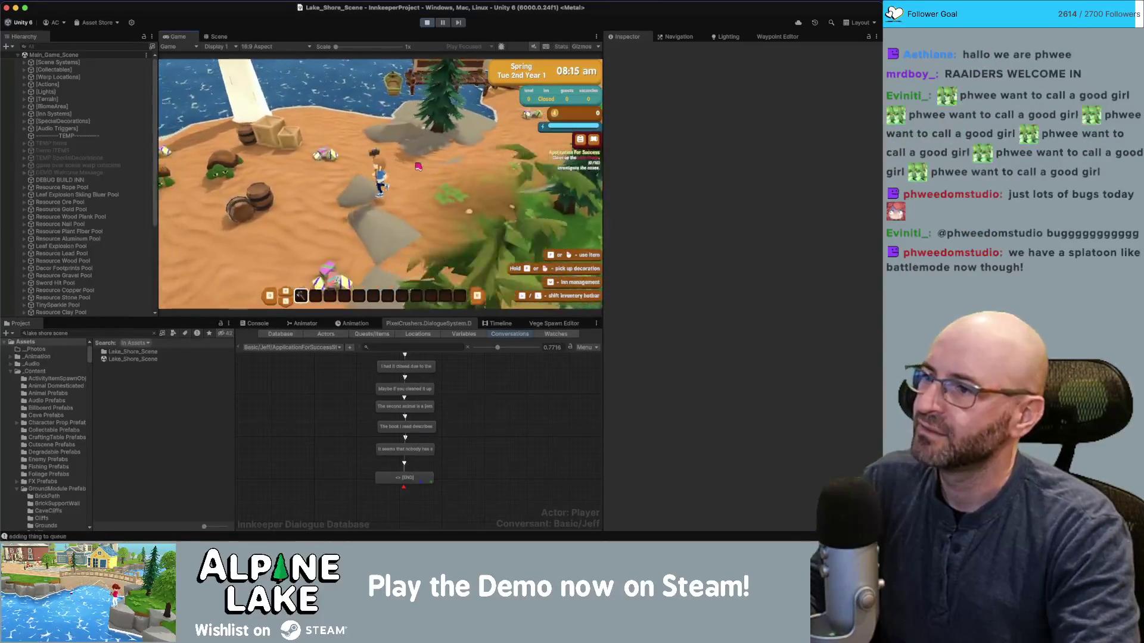
{"action": "key", "text": "a"}
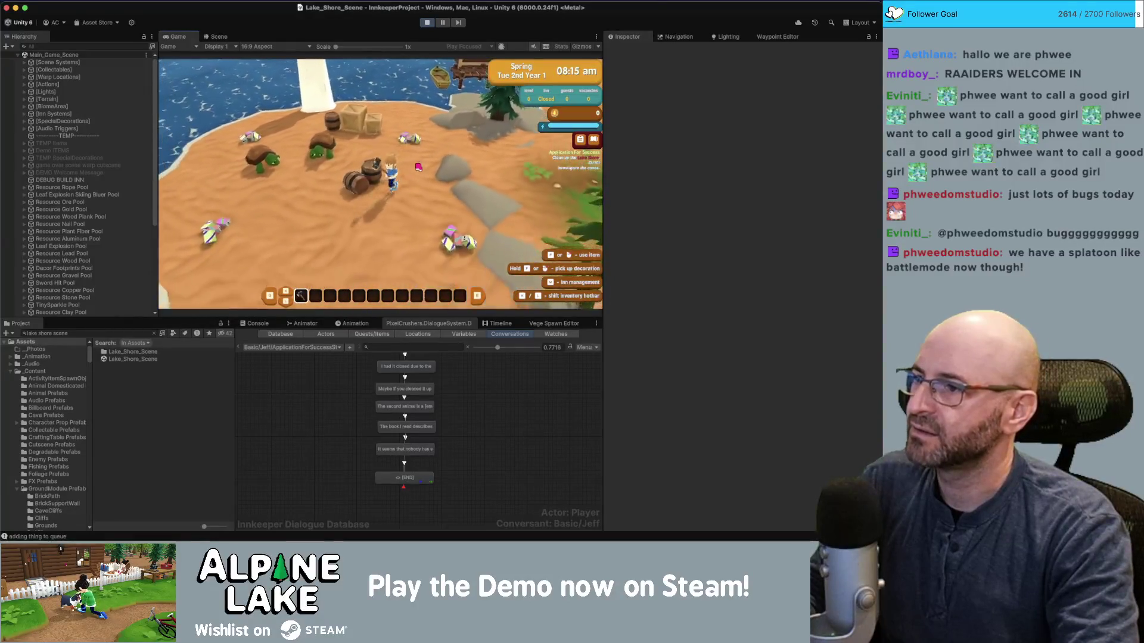
{"action": "key", "text": "a"}
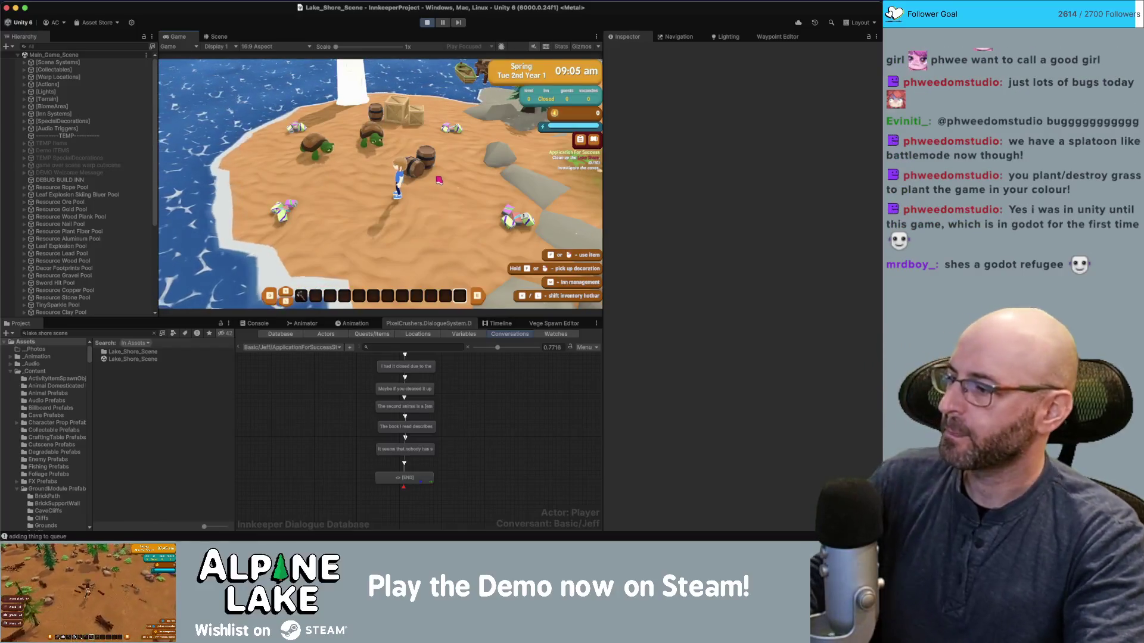
Run around the beach to the dropped items and collect the garbage.
{"action": "key", "text": "d"}
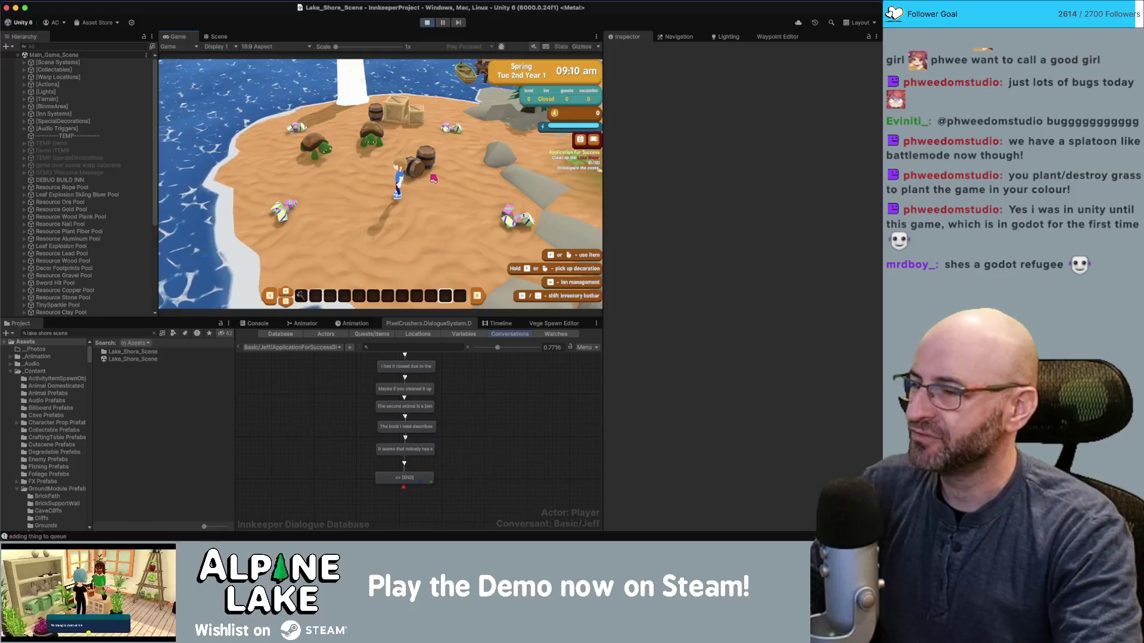
{"action": "key", "text": "w"}
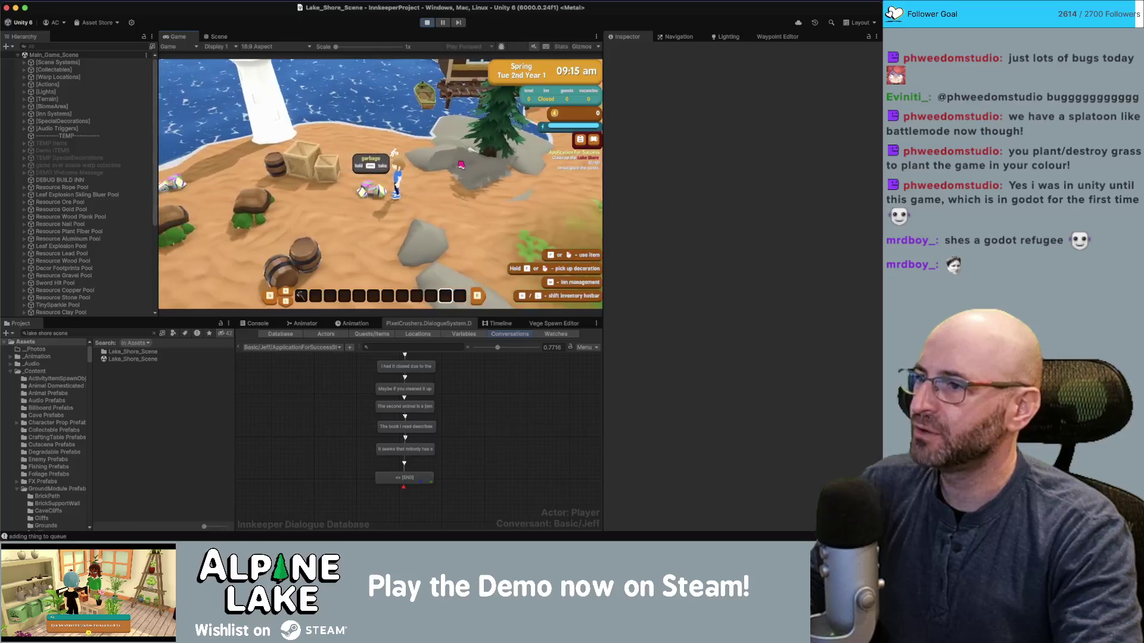
{"action": "key", "text": "a"}
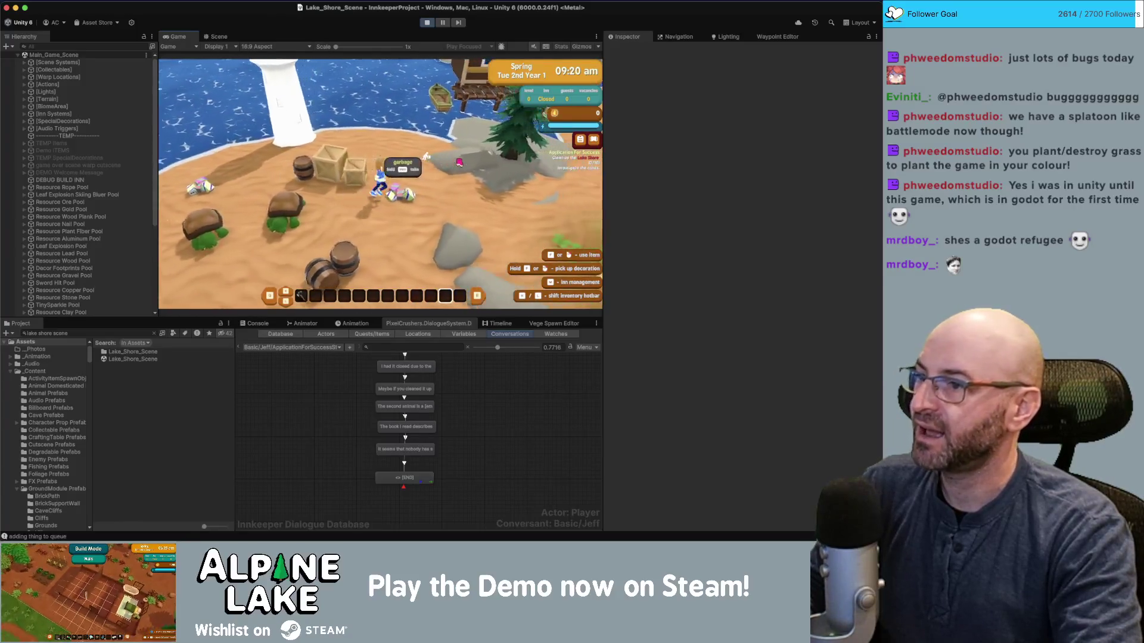
{"action": "key", "text": "d"}
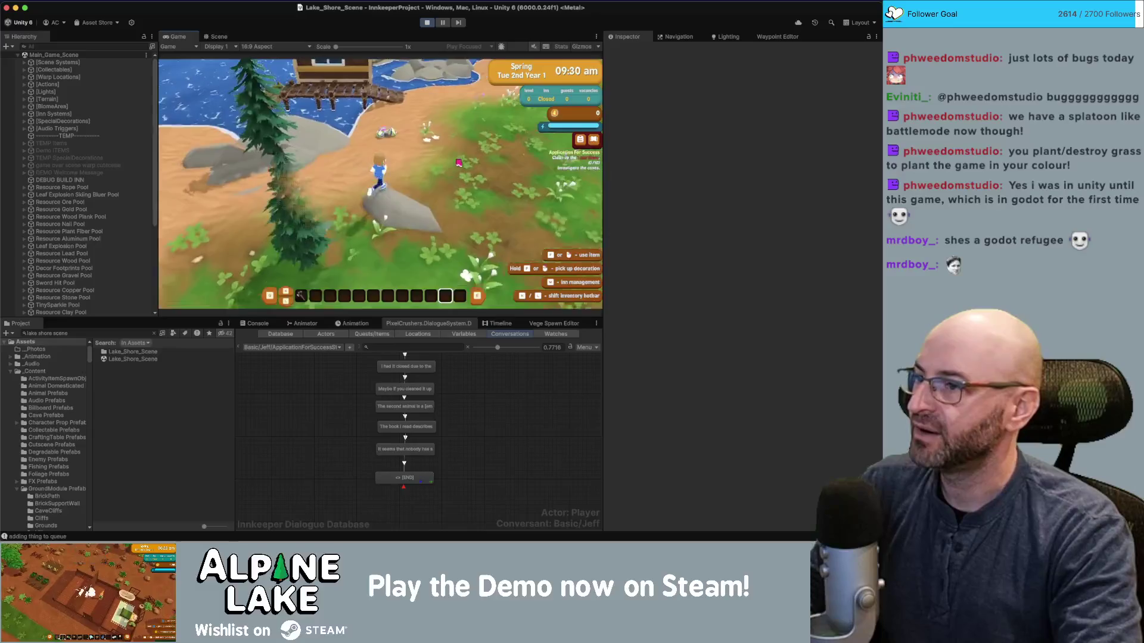
{"action": "key", "text": "a"}
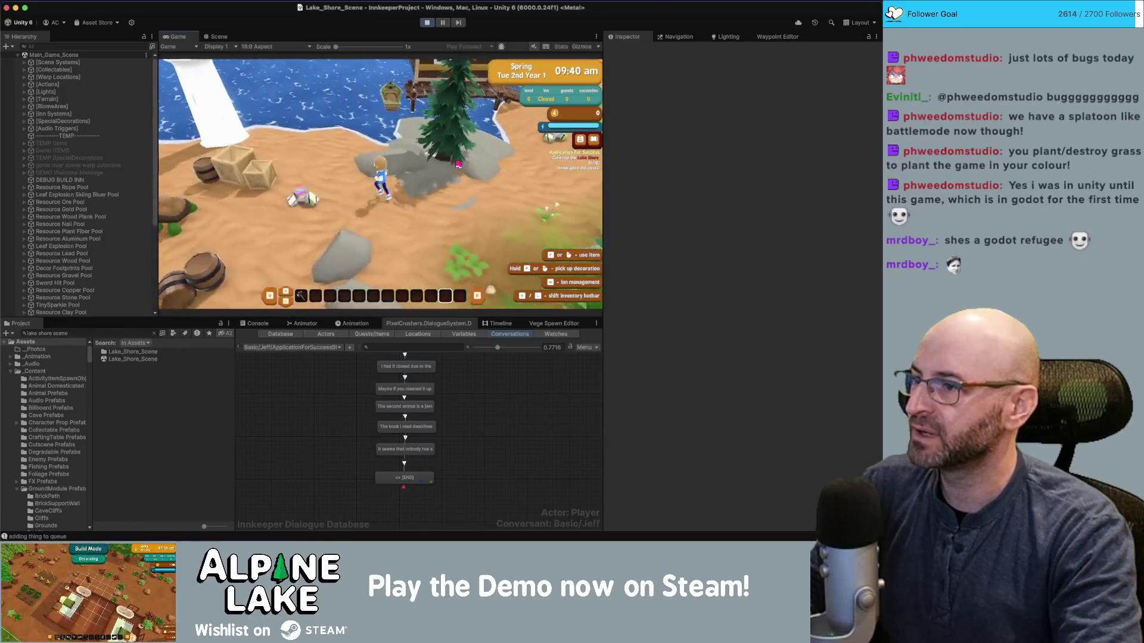
{"action": "key", "text": "a"}
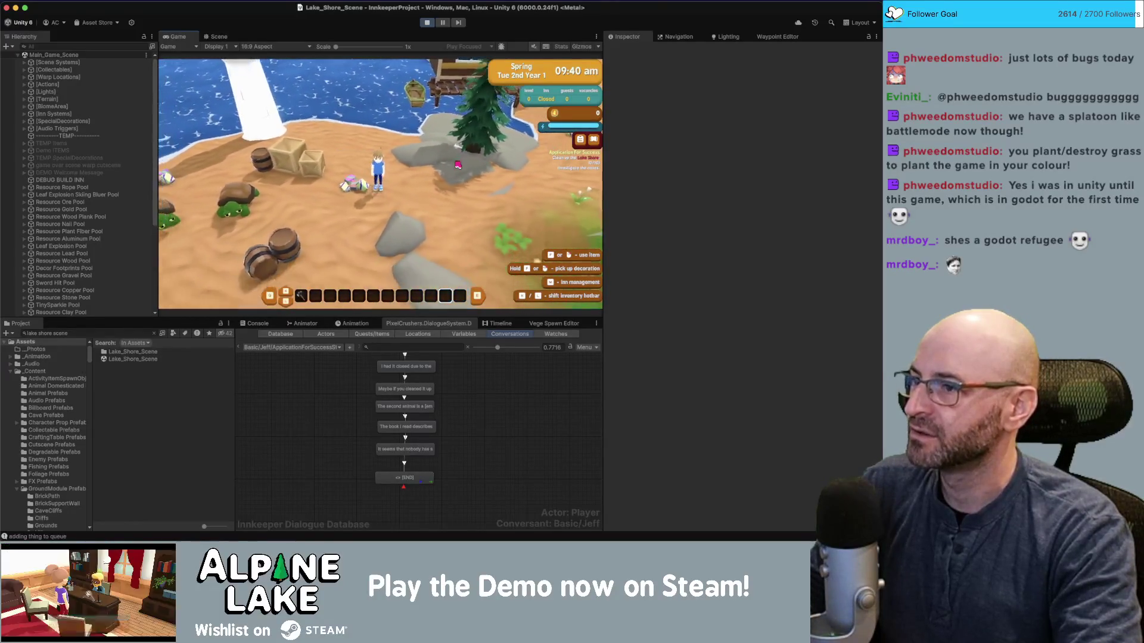
{"action": "key", "text": "a"}
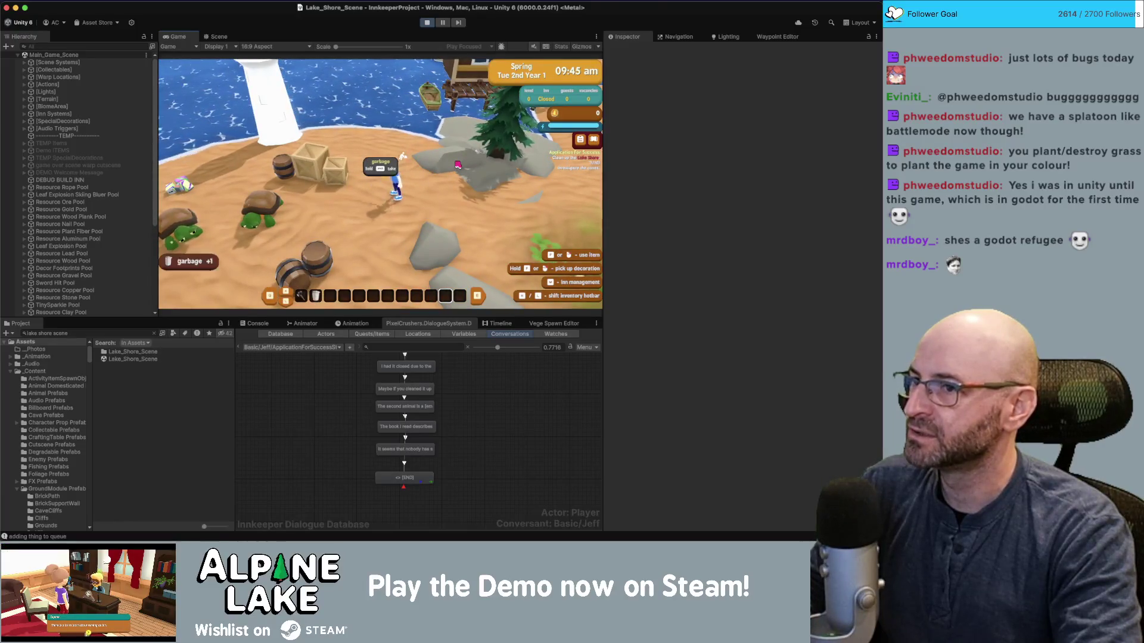
Find the Weapon Debug Sword via a 'sword weapon' search, give it to the player, and smash a crate.
{"action": "key", "text": "s"}
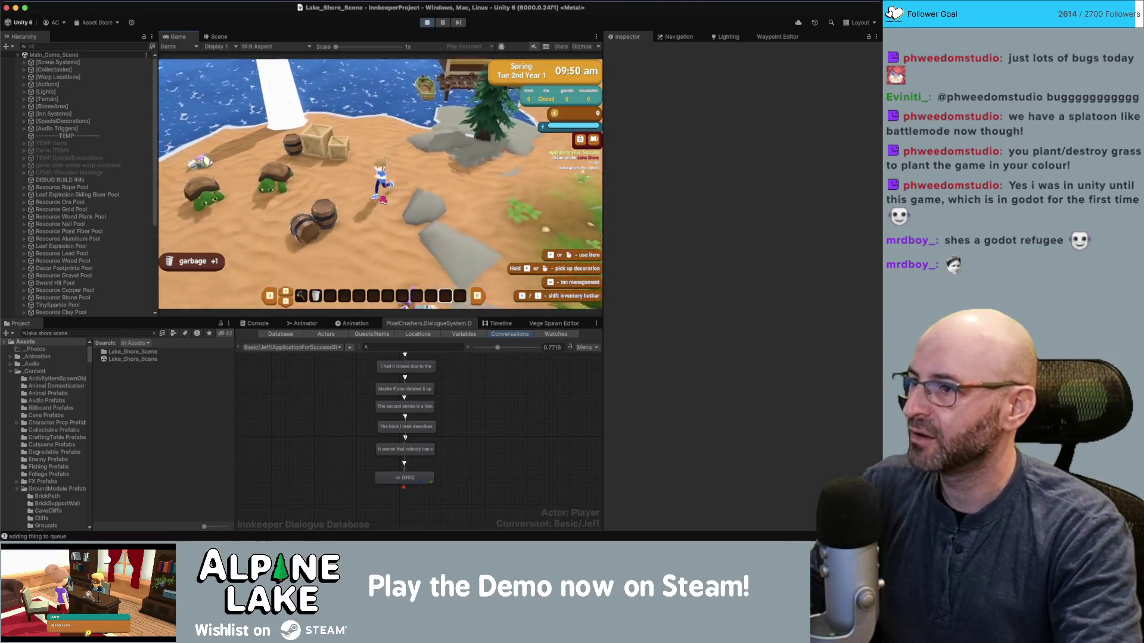
{"action": "left_click", "coordinate": [117, 332]}
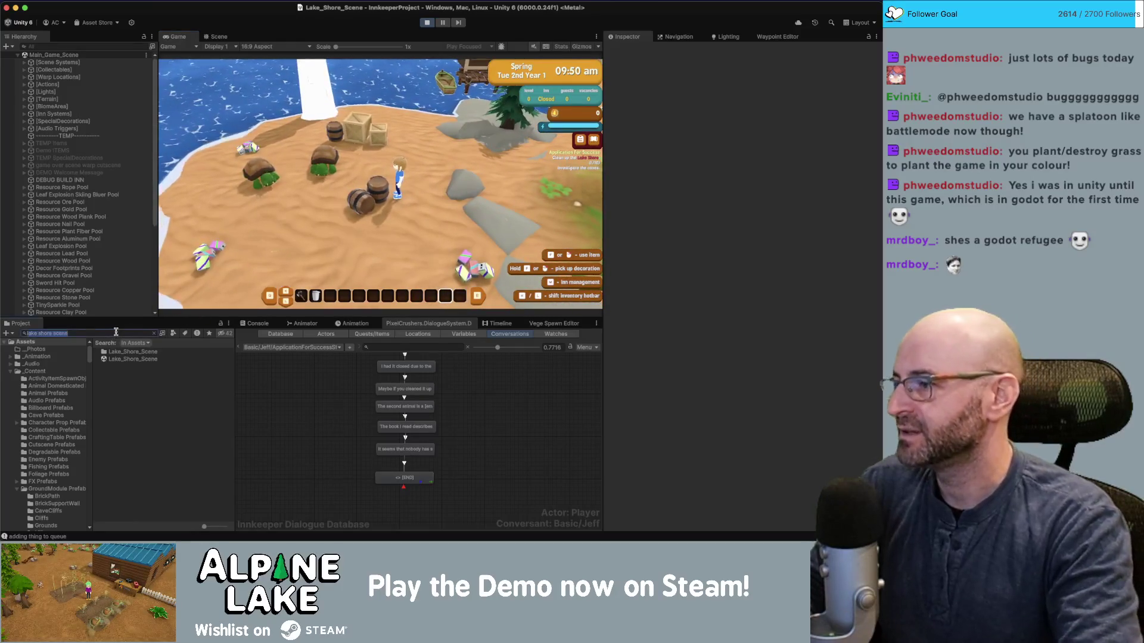
{"action": "type", "text": "sword weapon"}
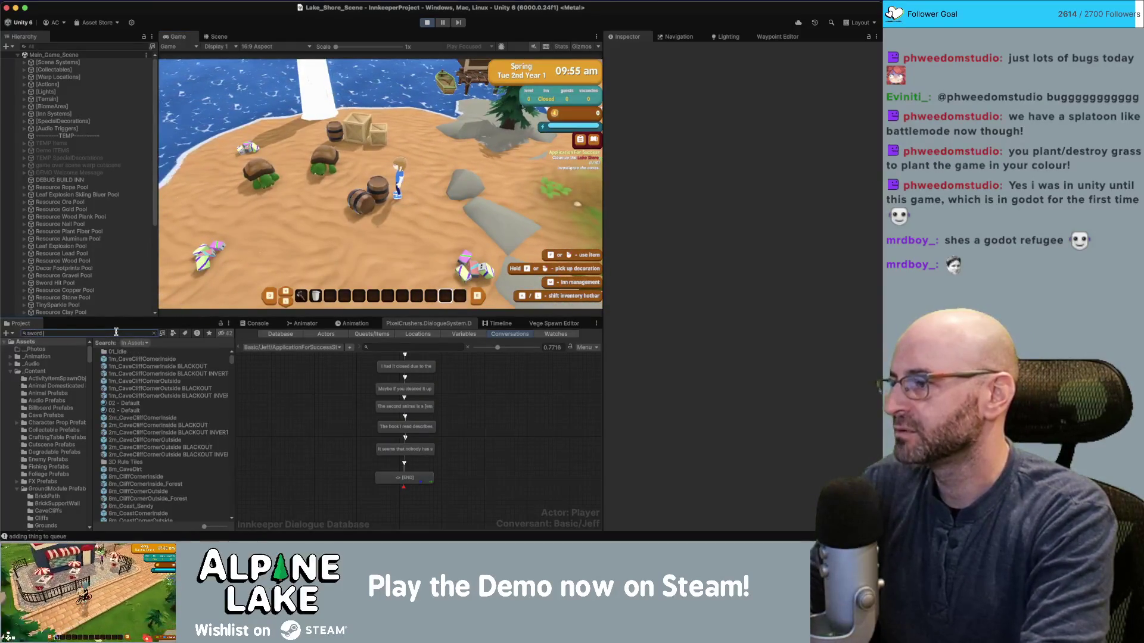
{"action": "left_click", "coordinate": [137, 366]}
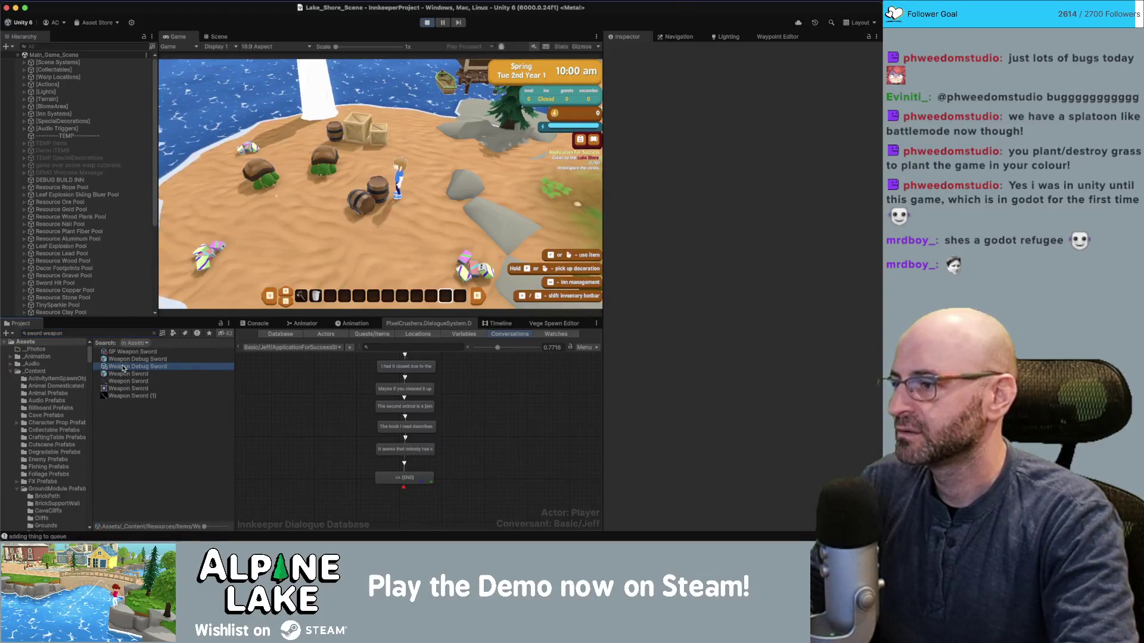
{"action": "scroll", "coordinate": [744, 436], "scroll_direction": "down", "scroll_amount": 10}
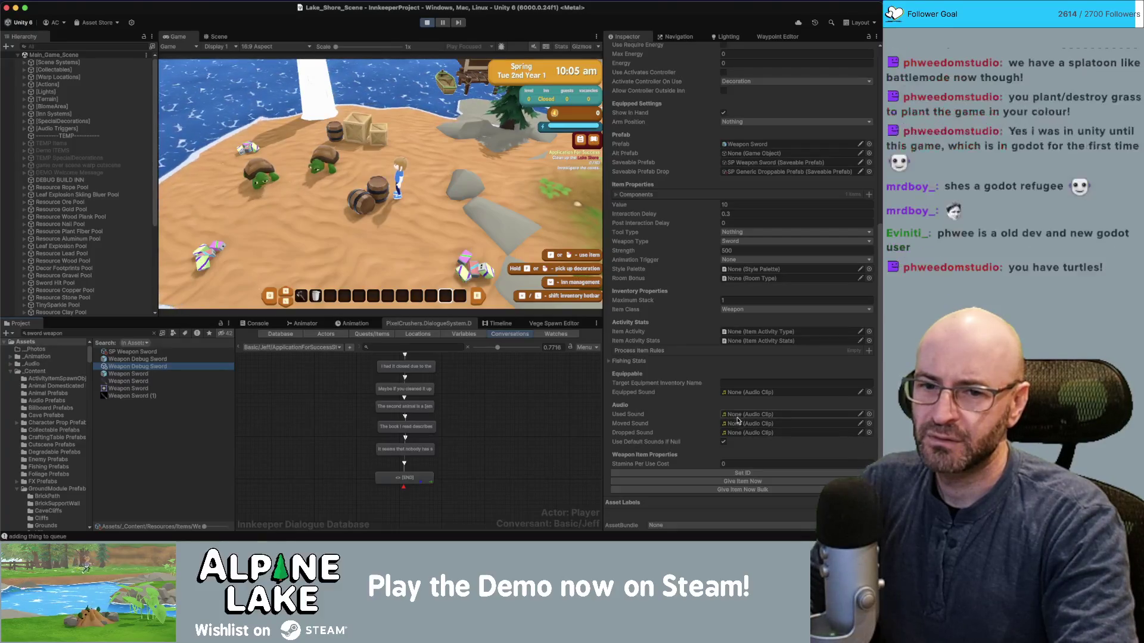
{"action": "left_click", "coordinate": [700, 482]}
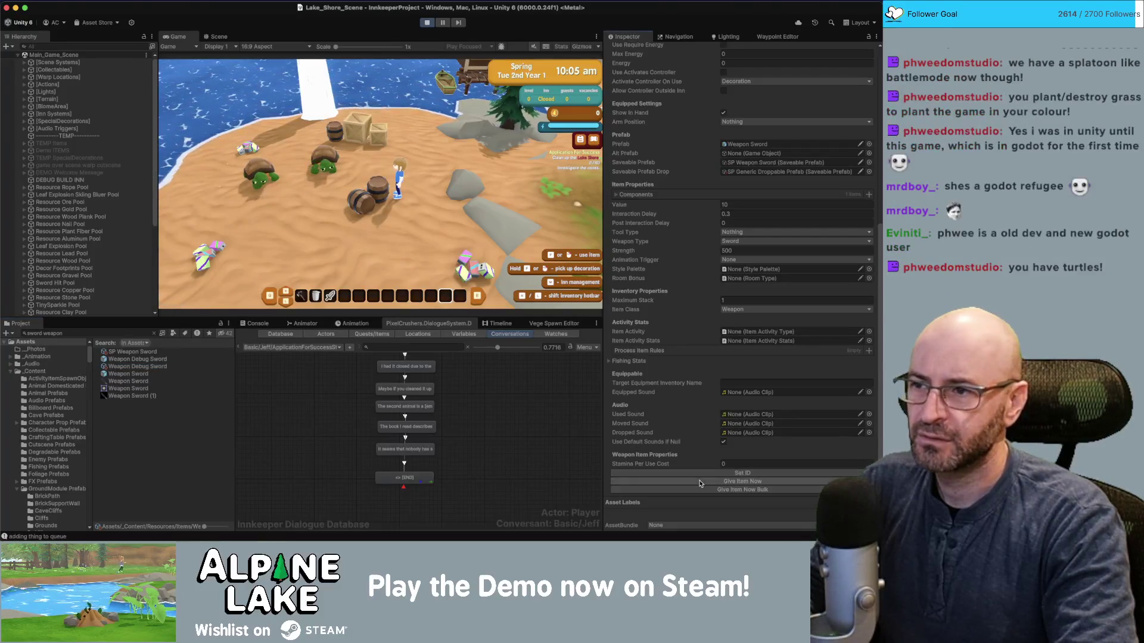
{"action": "key", "text": "w"}
{"action": "left_click", "coordinate": [354, 216]}
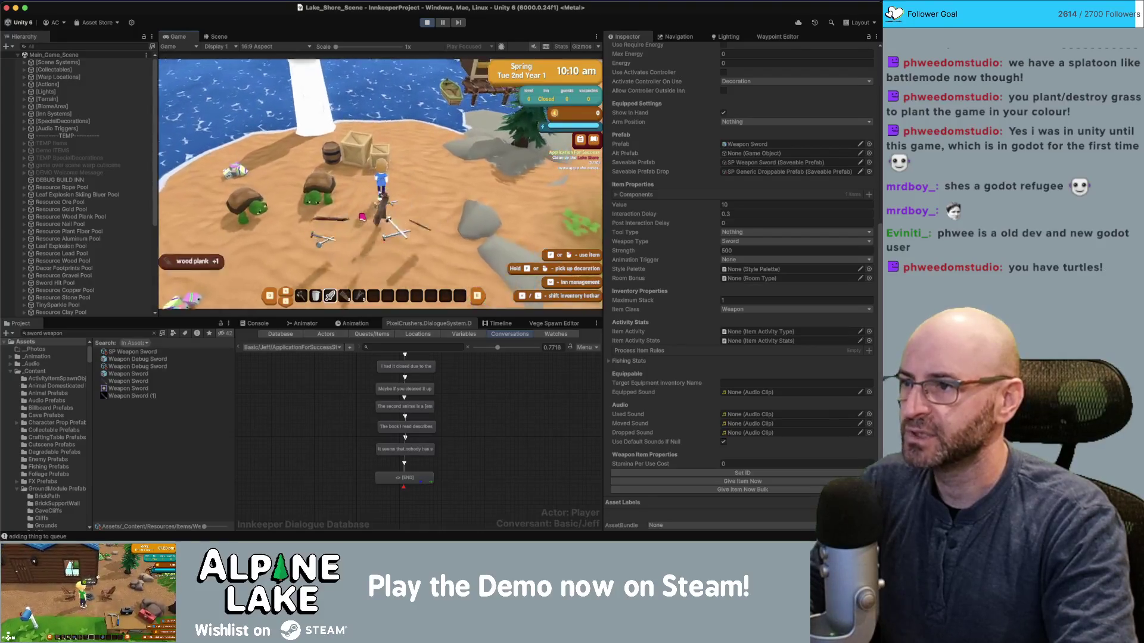
Smash more beach crates for planks and nails and pick up a garbage pile.
{"action": "key", "text": "w"}
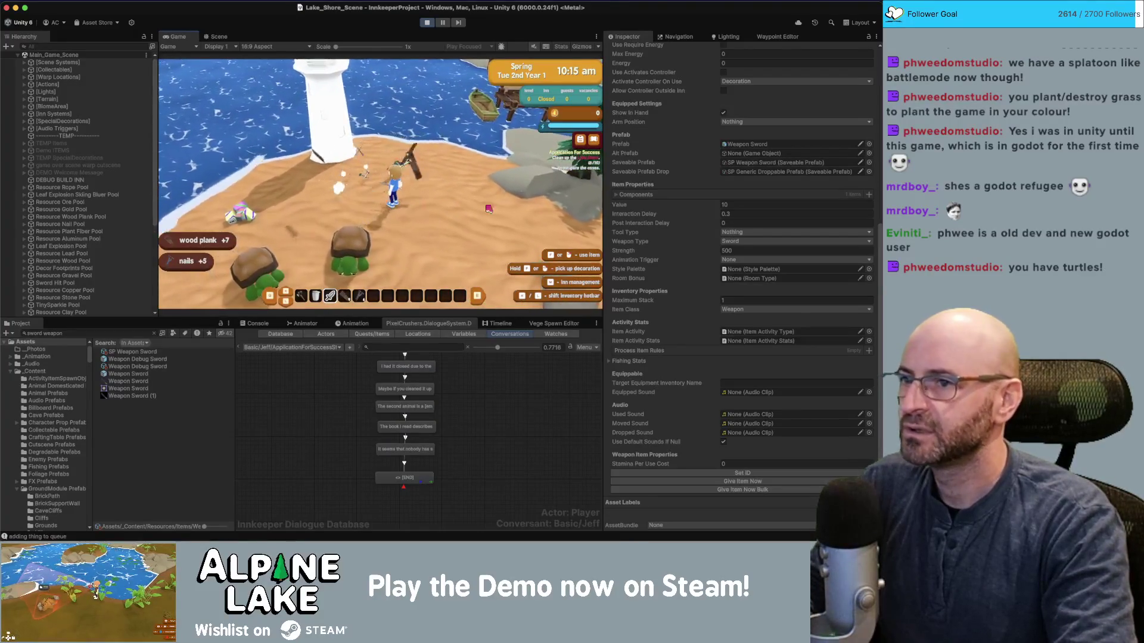
{"action": "key", "text": "a"}
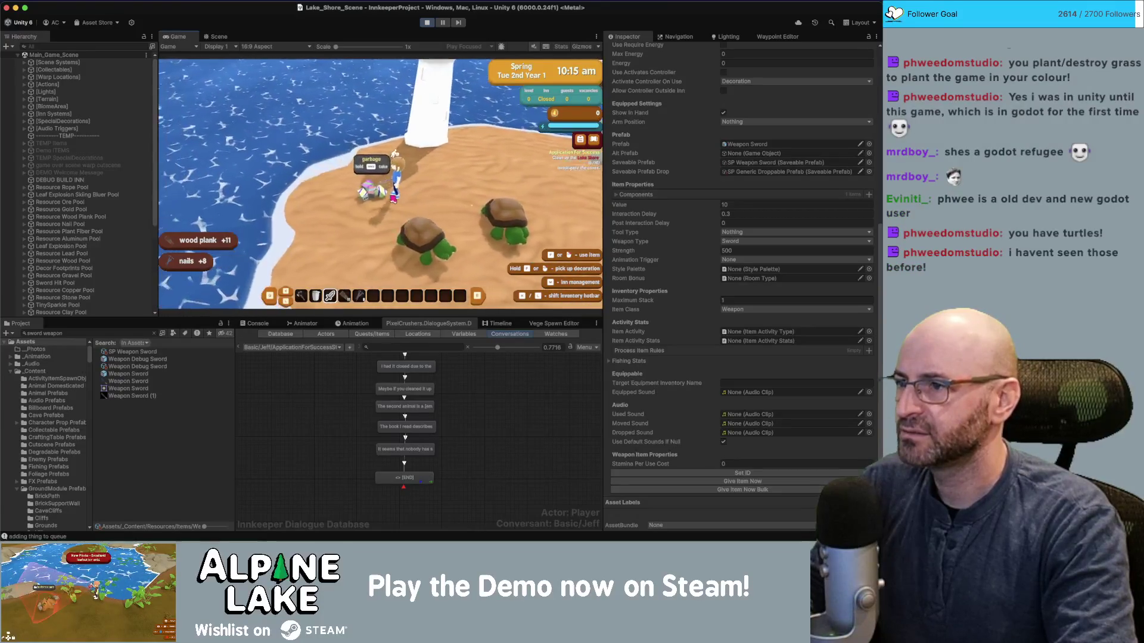
{"action": "key", "text": "s"}
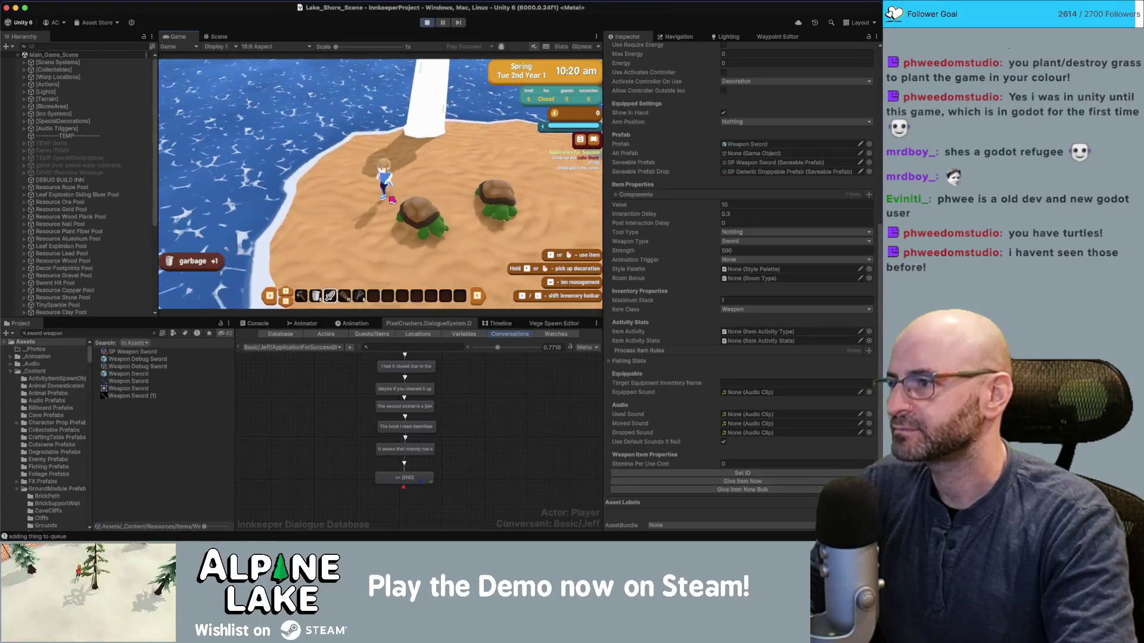
{"action": "key", "text": "s"}
{"action": "key", "text": "d"}
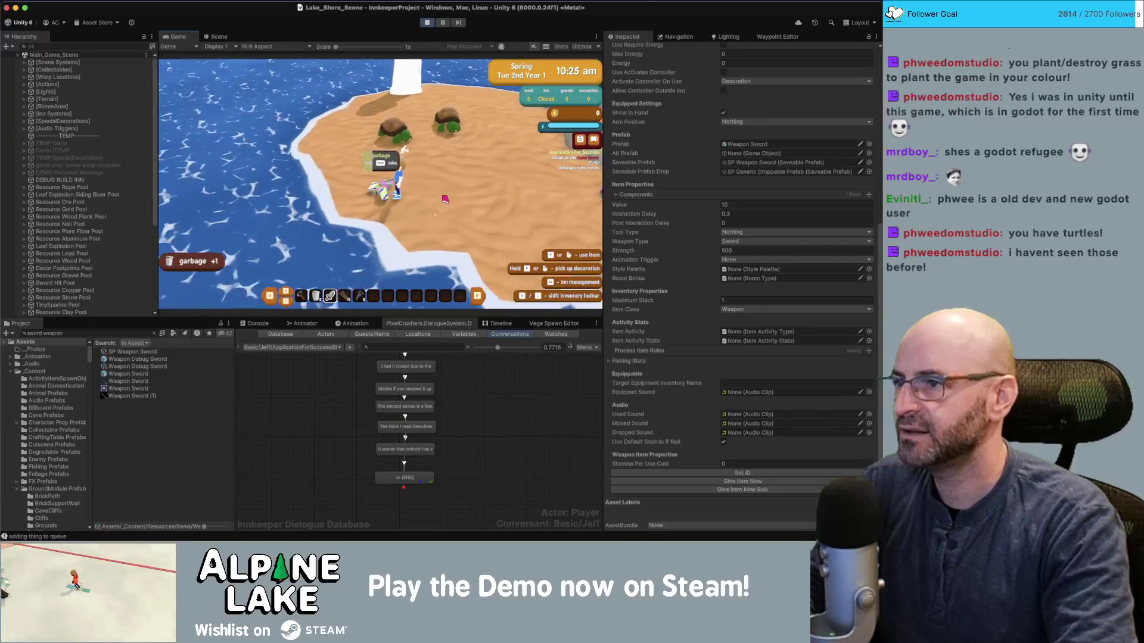
{"action": "key", "text": "e"}
Run east along the beach onto the grass until Alpine Pond is discovered.
{"action": "key", "text": "d"}
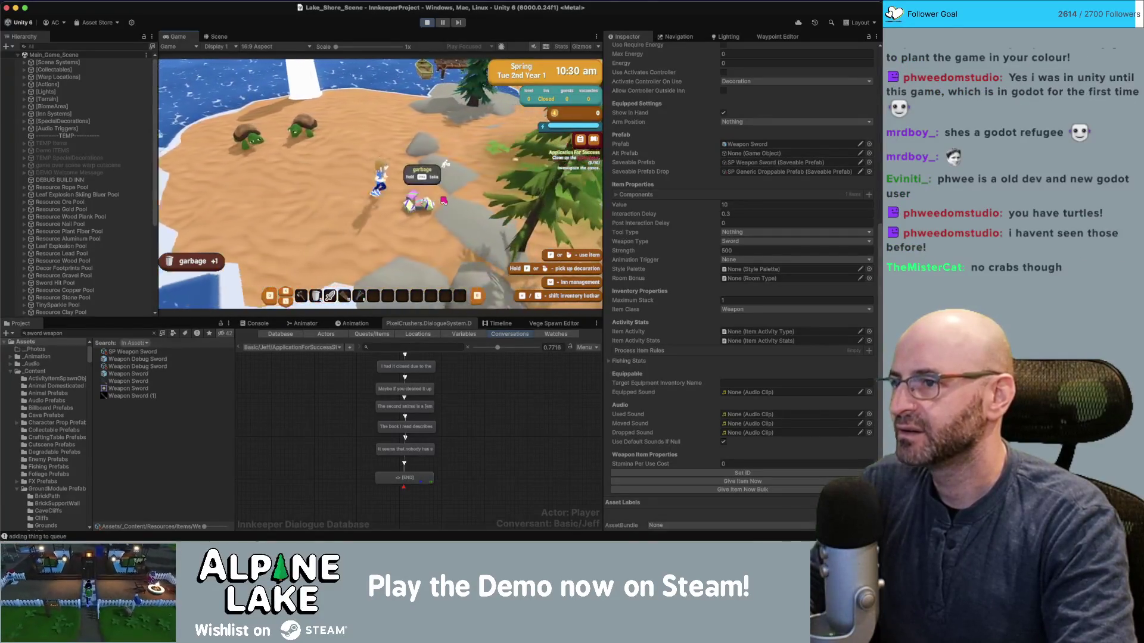
{"action": "key", "text": "d"}
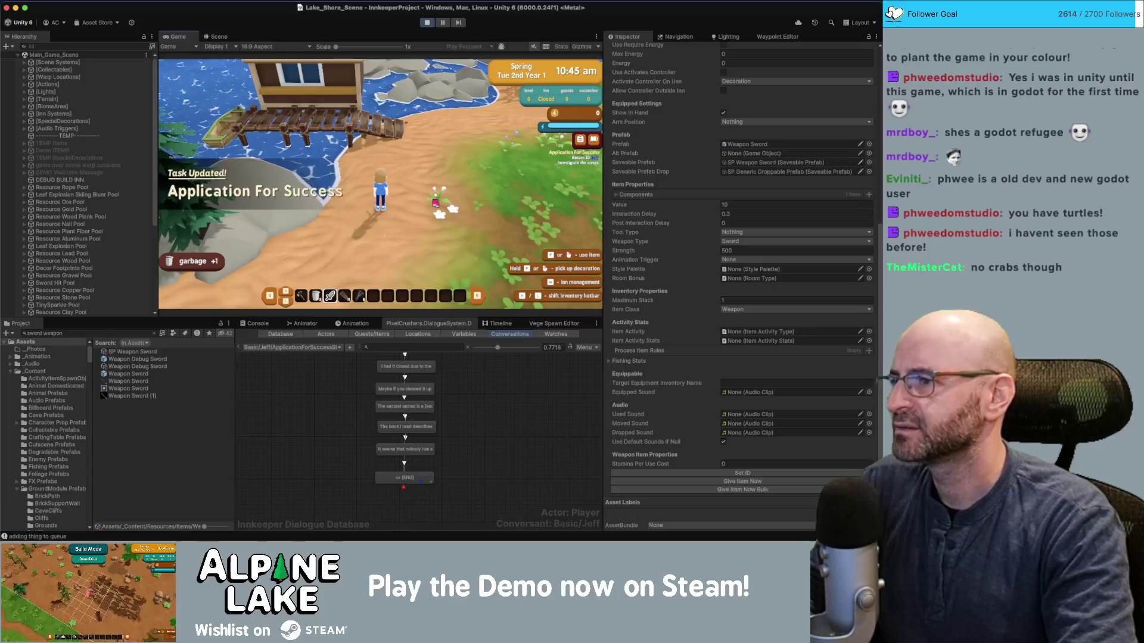
{"action": "key", "text": "d"}
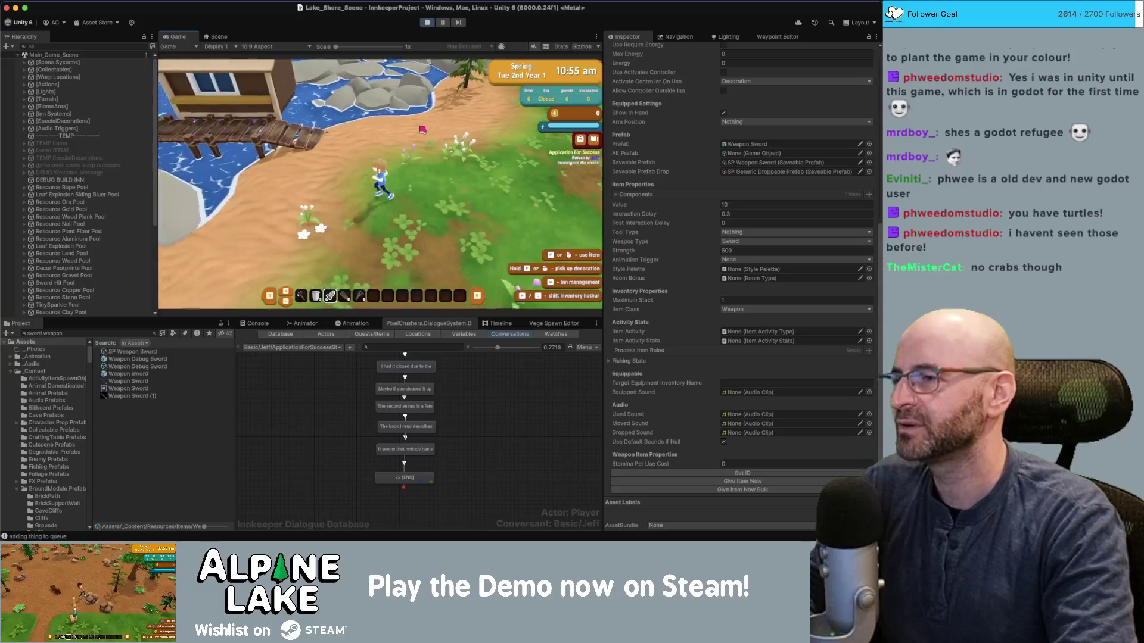
{"action": "key", "text": "a"}
{"action": "key", "text": "d"}
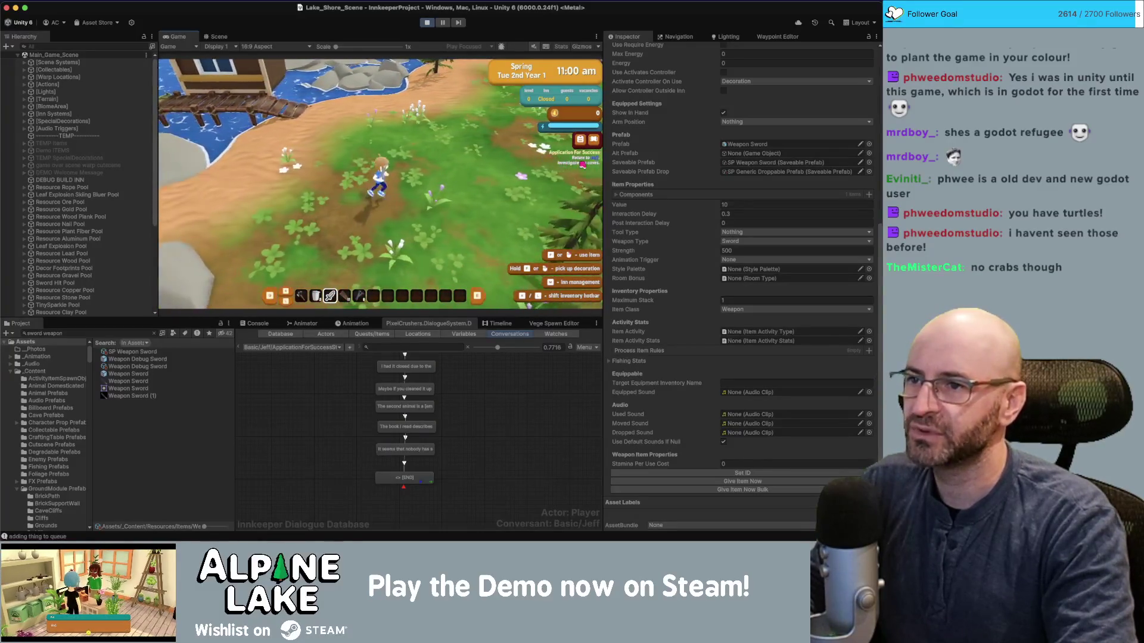
{"action": "key", "text": "d"}
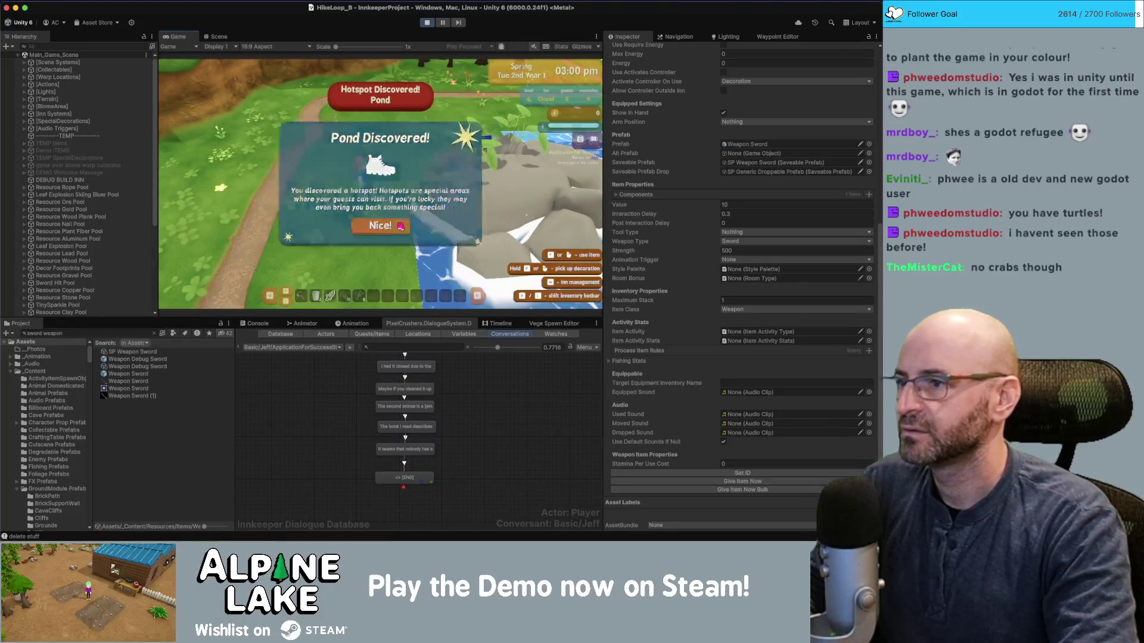
Dismiss the Pond Discovered popup and walk up the hillside path into the evening.
{"action": "left_click", "coordinate": [400, 225]}
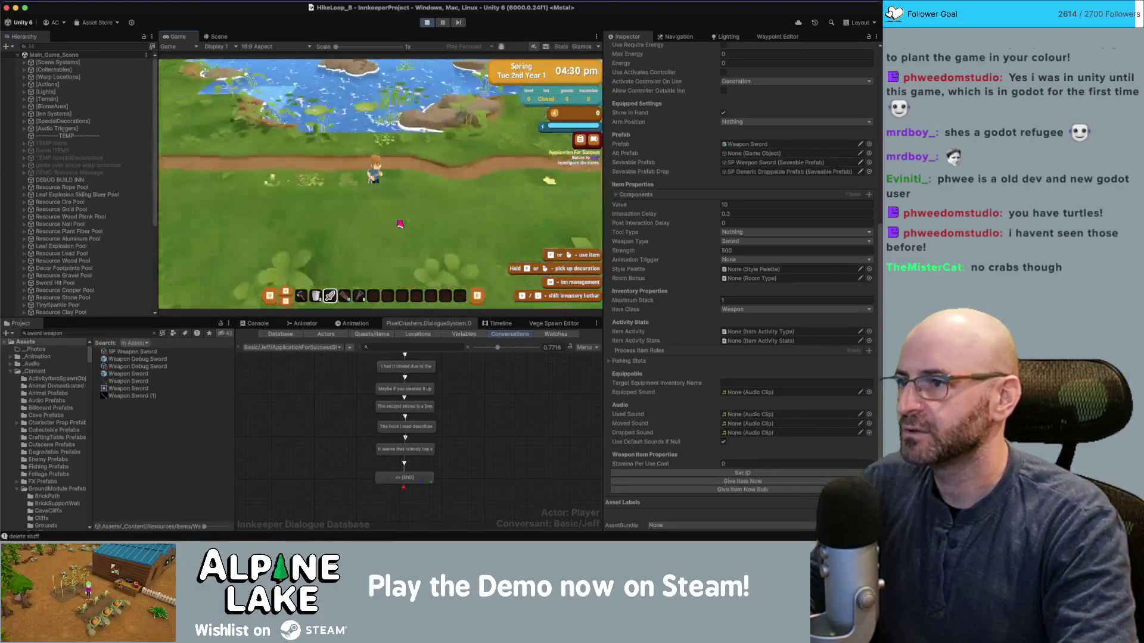
{"action": "key", "text": "w"}
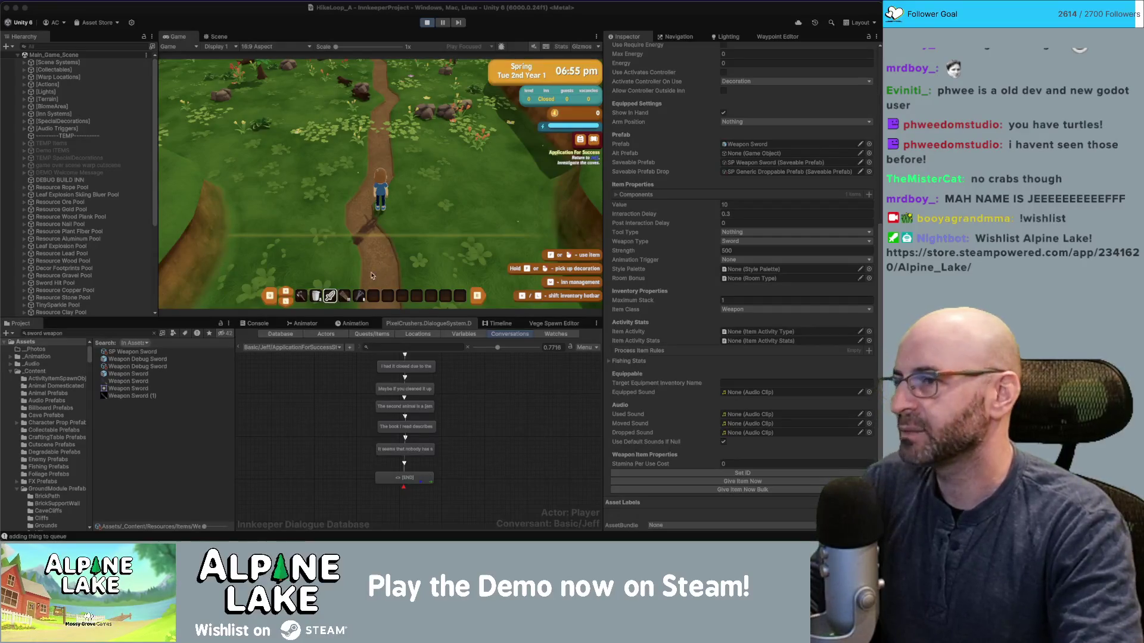
{"action": "key", "text": "w"}
{"action": "key", "text": "w"}
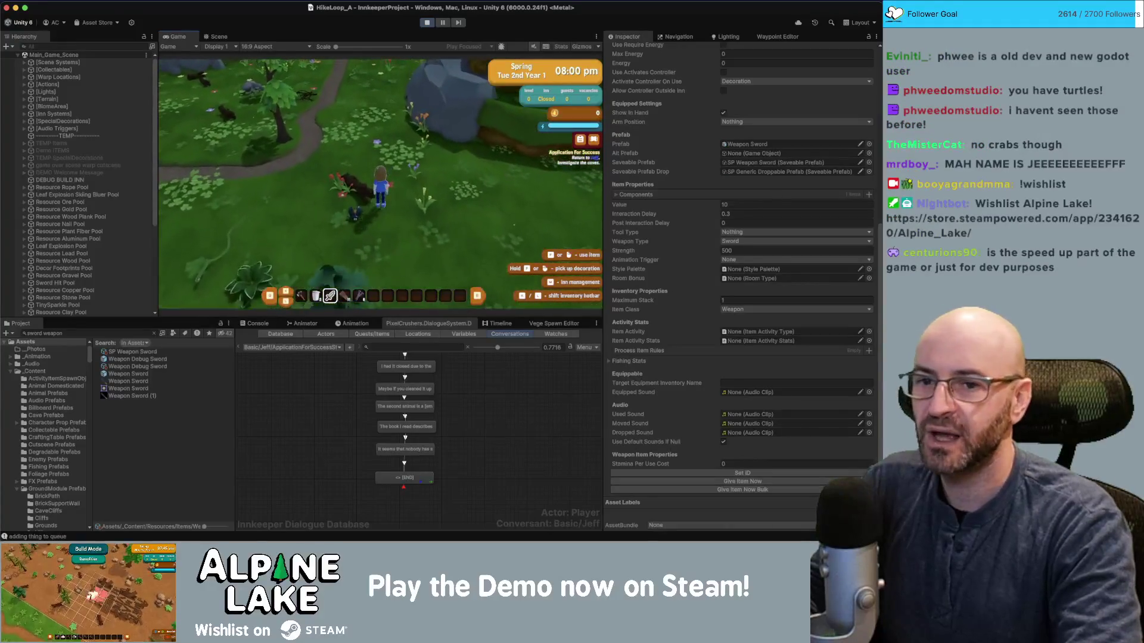
Switch to Chrome's Steam store page for Crystal Skies: Battle Royale.
{"action": "key", "text": "super+Tab"}
{"action": "key", "text": "Tab"}
{"action": "key", "text": "Tab"}
{"action": "key", "text": "Tab"}
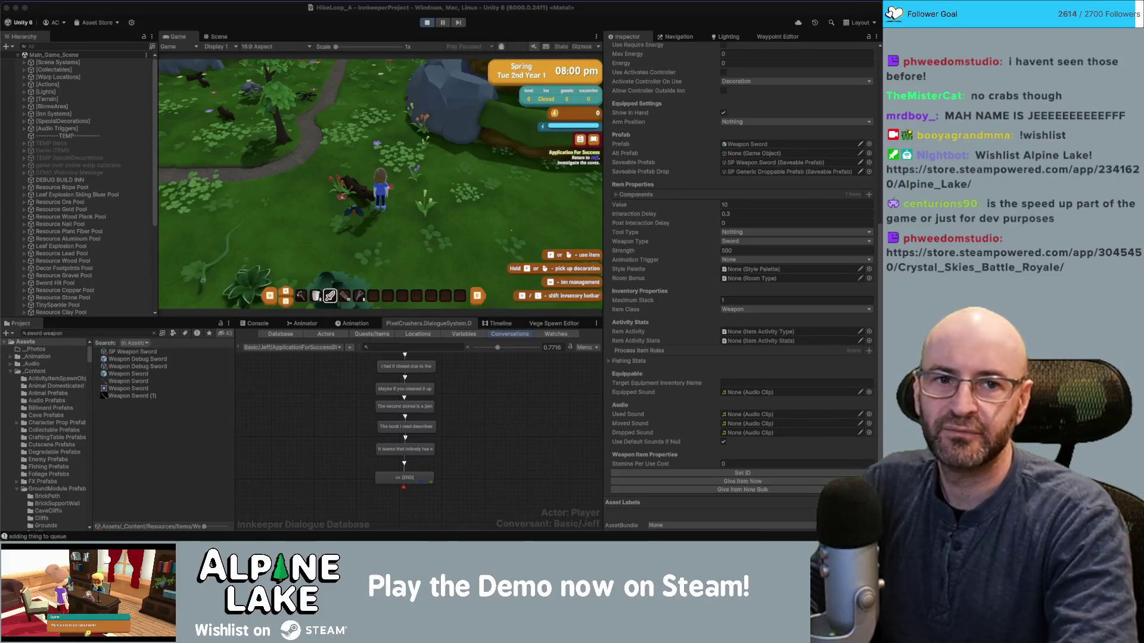
{"action": "key", "text": "super+Tab"}
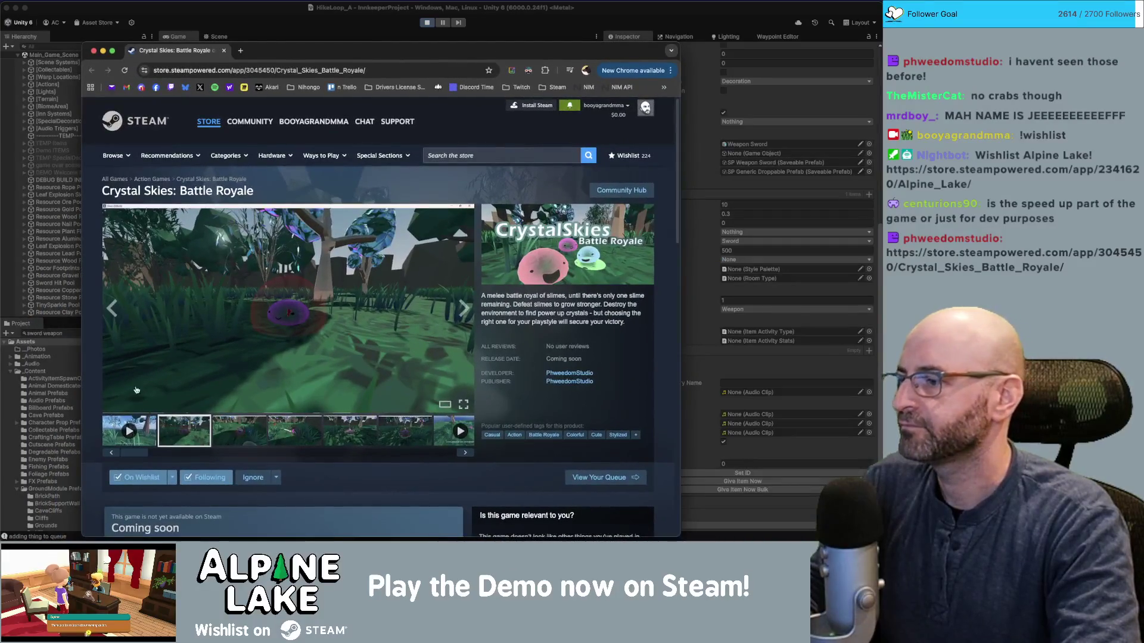
Play the Crystal Skies: Battle Royale trailer and switch it to full screen.
{"action": "left_click", "coordinate": [137, 431]}
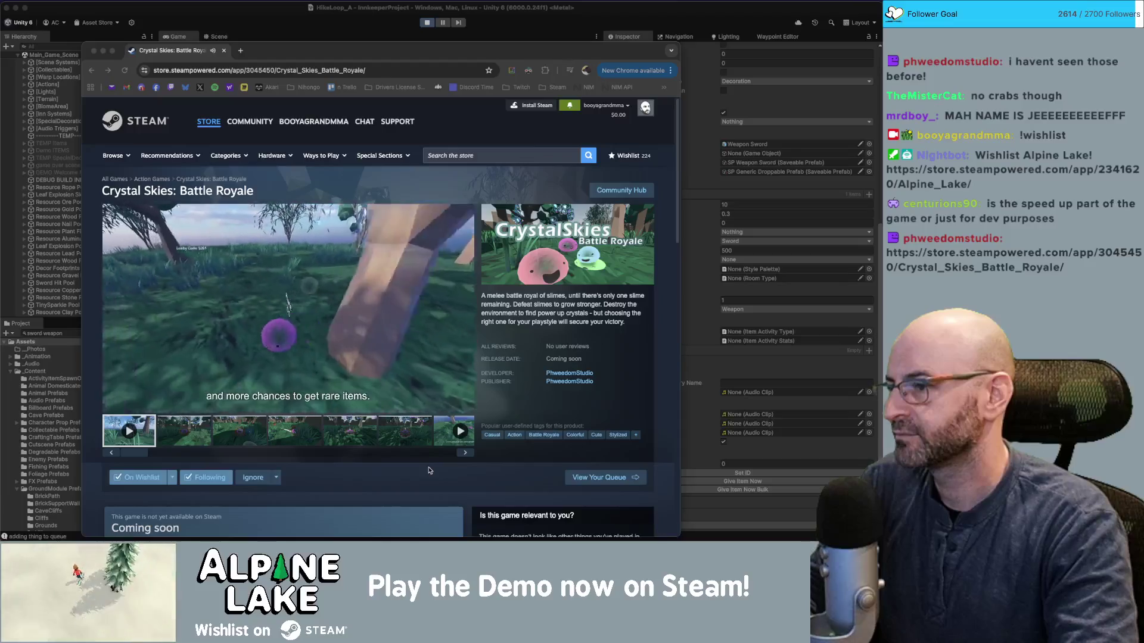
{"action": "left_click", "coordinate": [484, 407]}
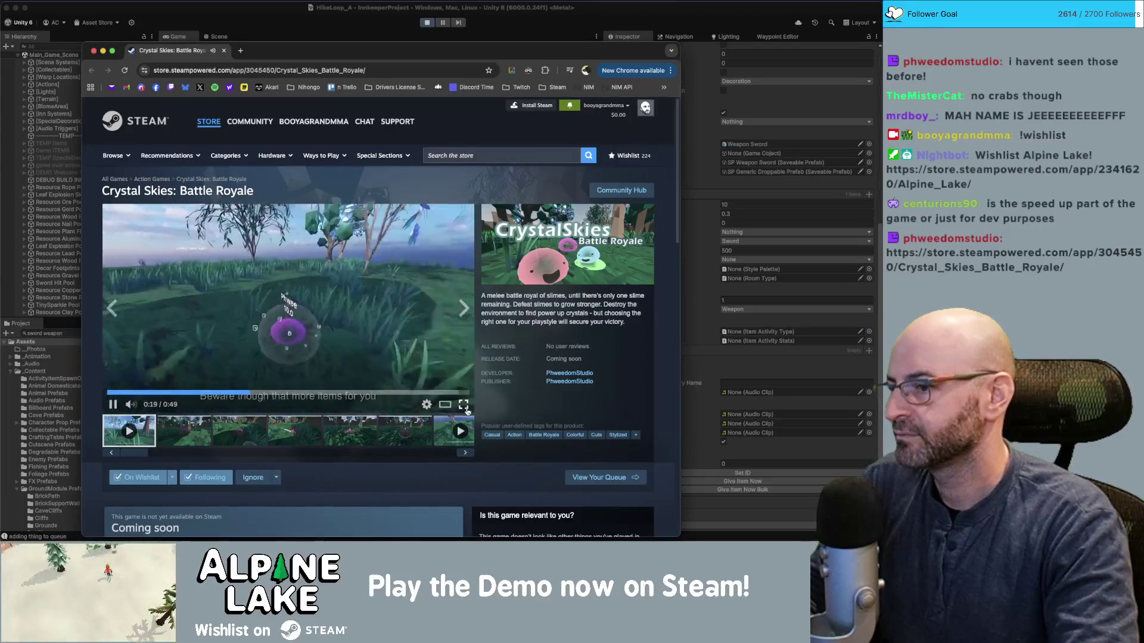
{"action": "left_click", "coordinate": [464, 405]}
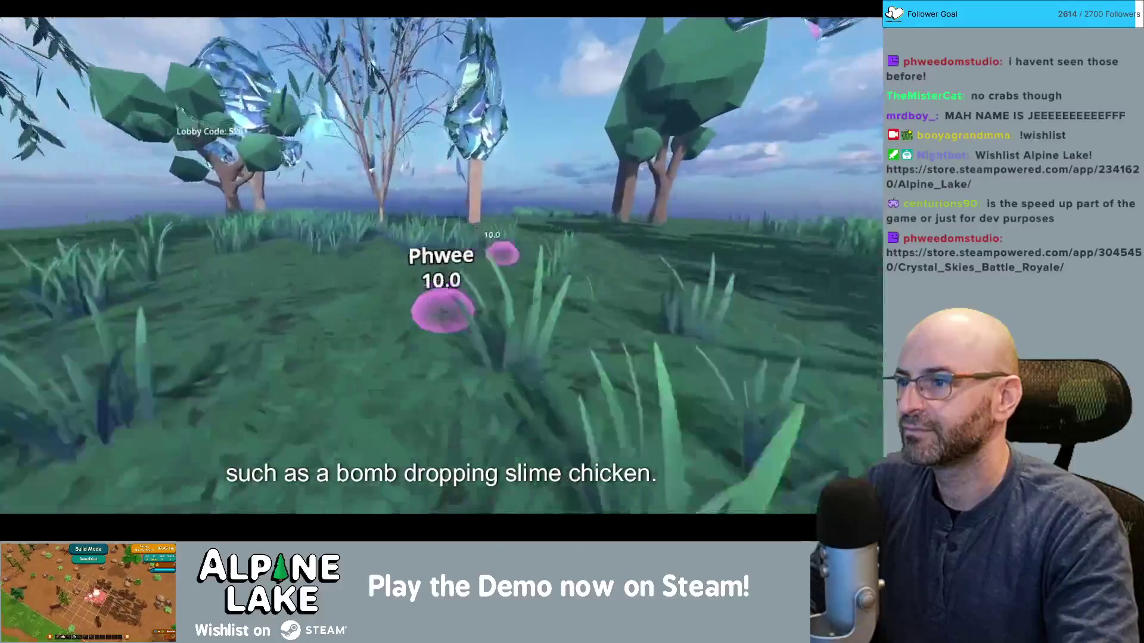
Let the trailer finish, then exit full-screen playback with Esc.
{"action": "mouse_move", "coordinate": [688, 448]}
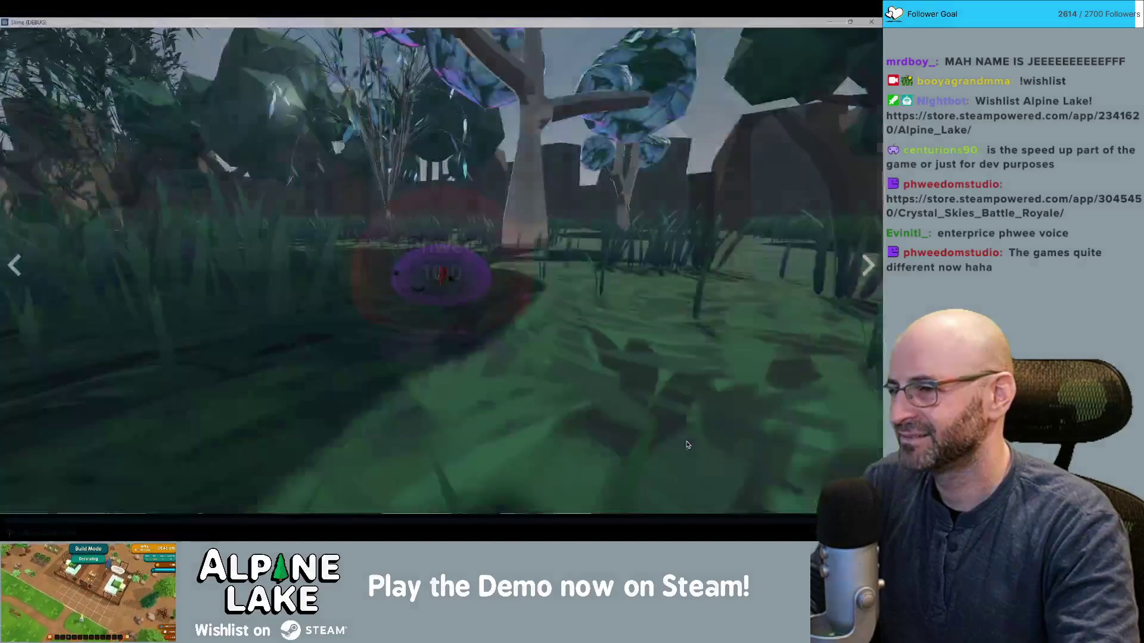
{"action": "key", "text": "Escape"}
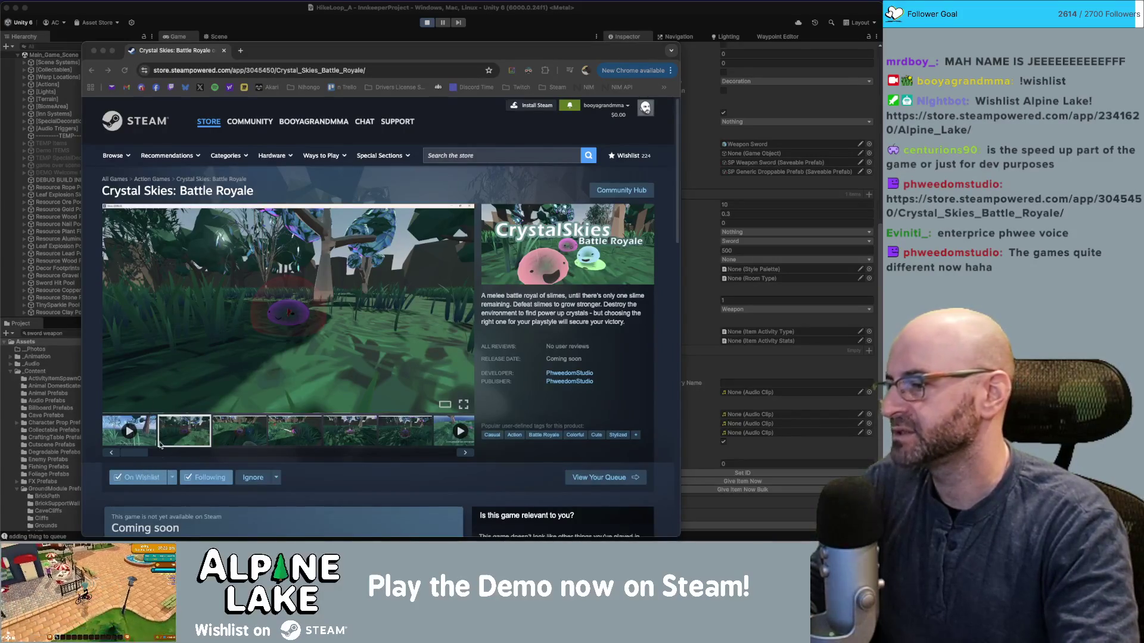
Close the Chrome Steam window and resume walking north in Unity's running game.
{"action": "left_click_drag", "start_coordinate": [318, 50], "coordinate": [318, 35]}
{"action": "left_click", "coordinate": [223, 36]}
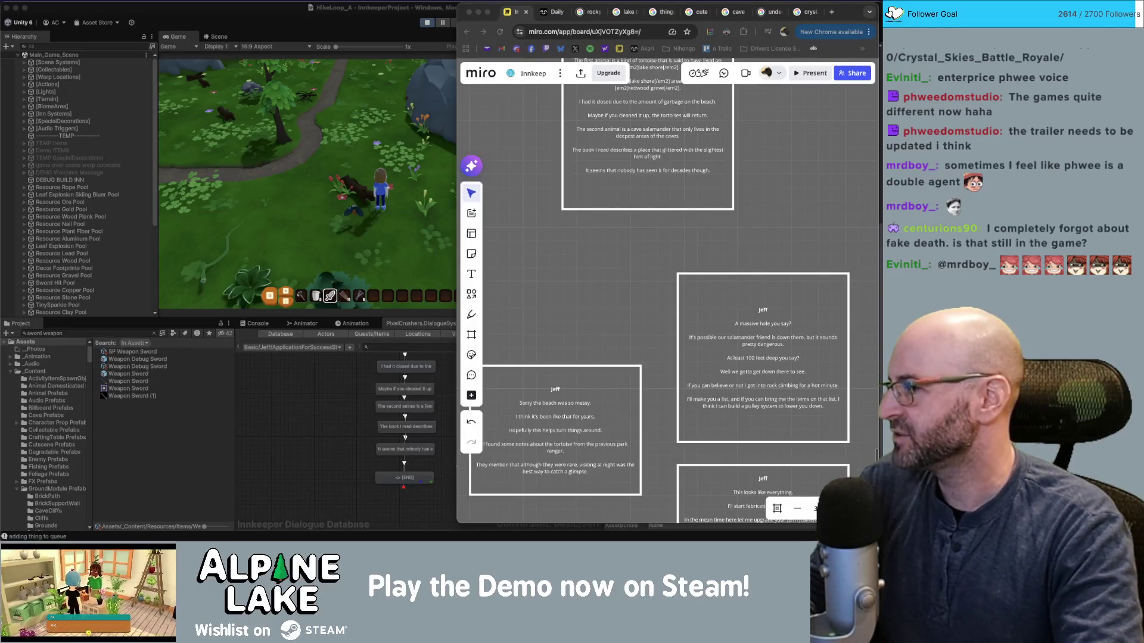
{"action": "left_click", "coordinate": [268, 37]}
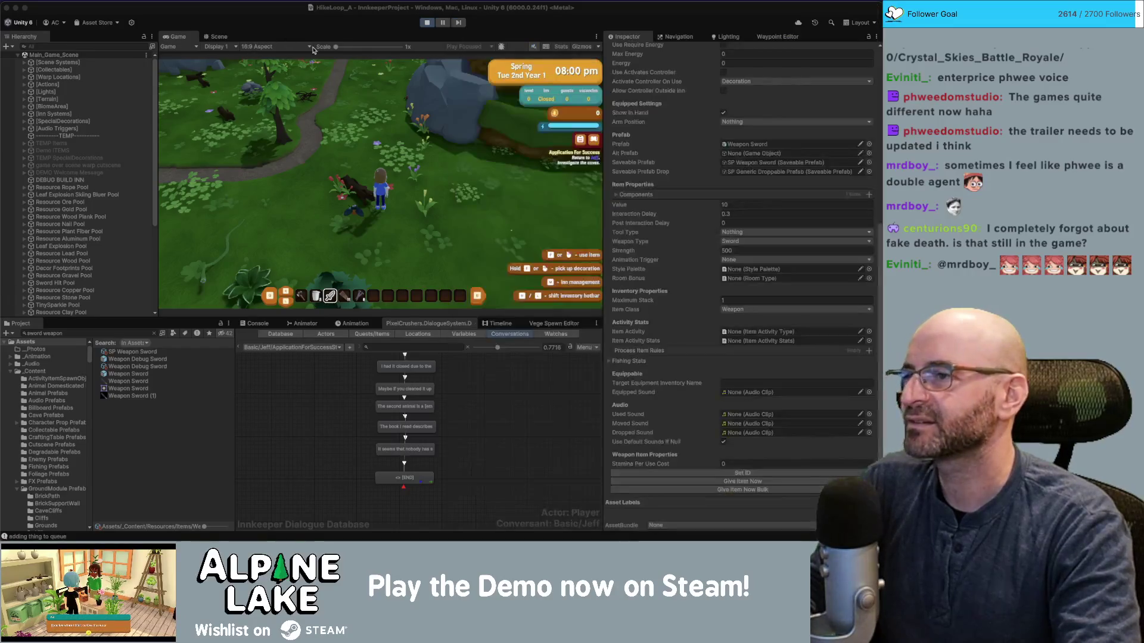
{"action": "key", "text": "w"}
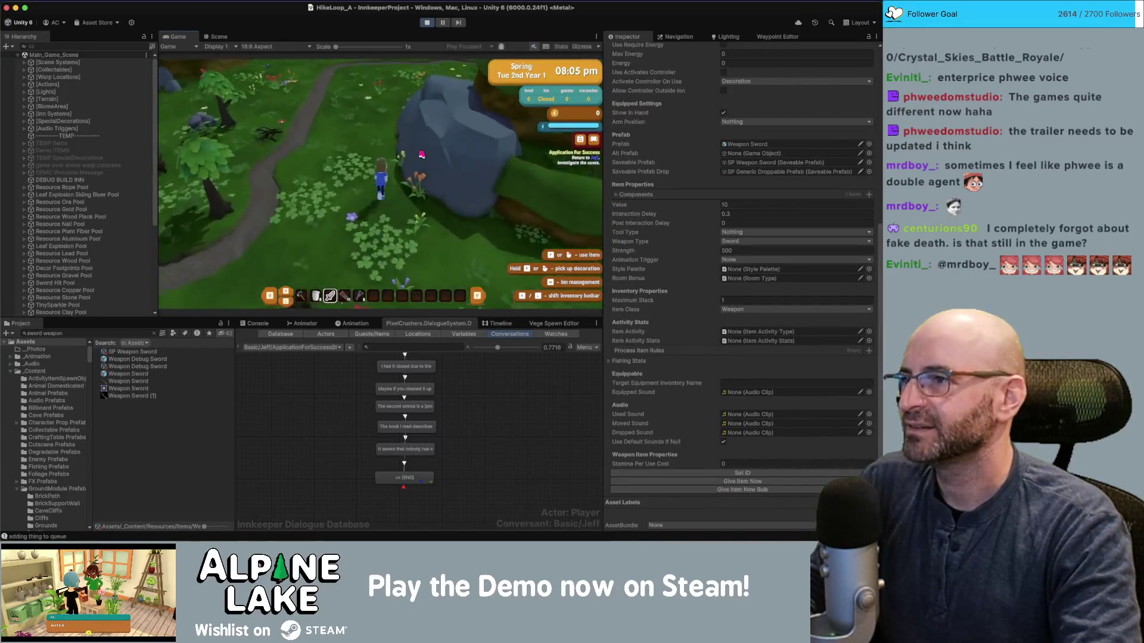
Dismiss the Biomes popup and run from the Visitor Center up the path into the woods.
{"action": "left_click", "coordinate": [378, 236]}
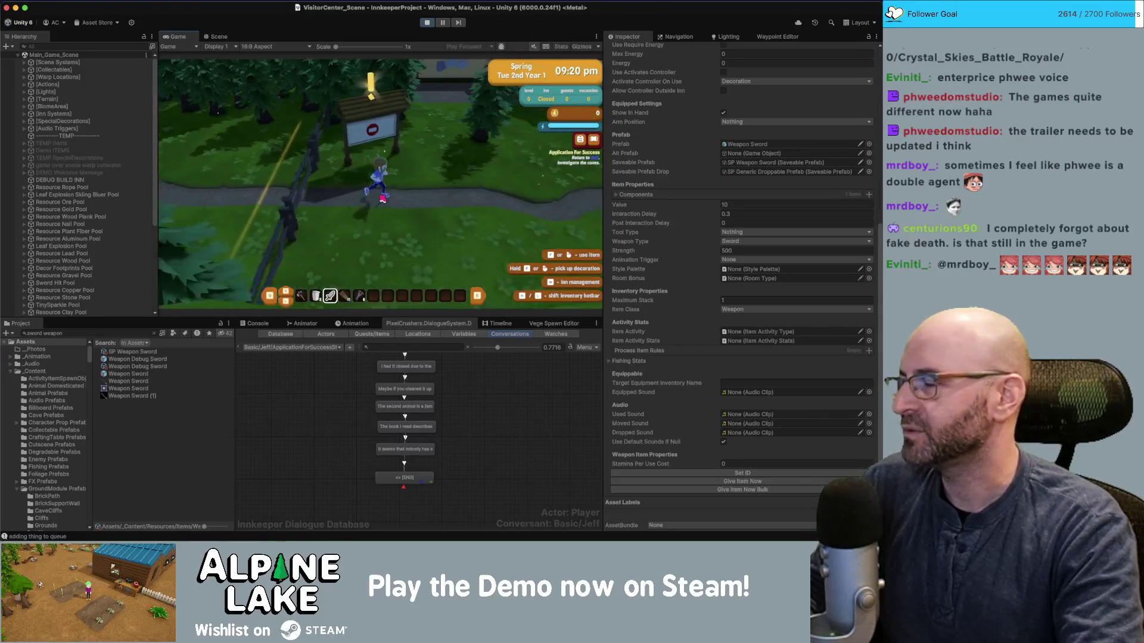
{"action": "key", "text": "w"}
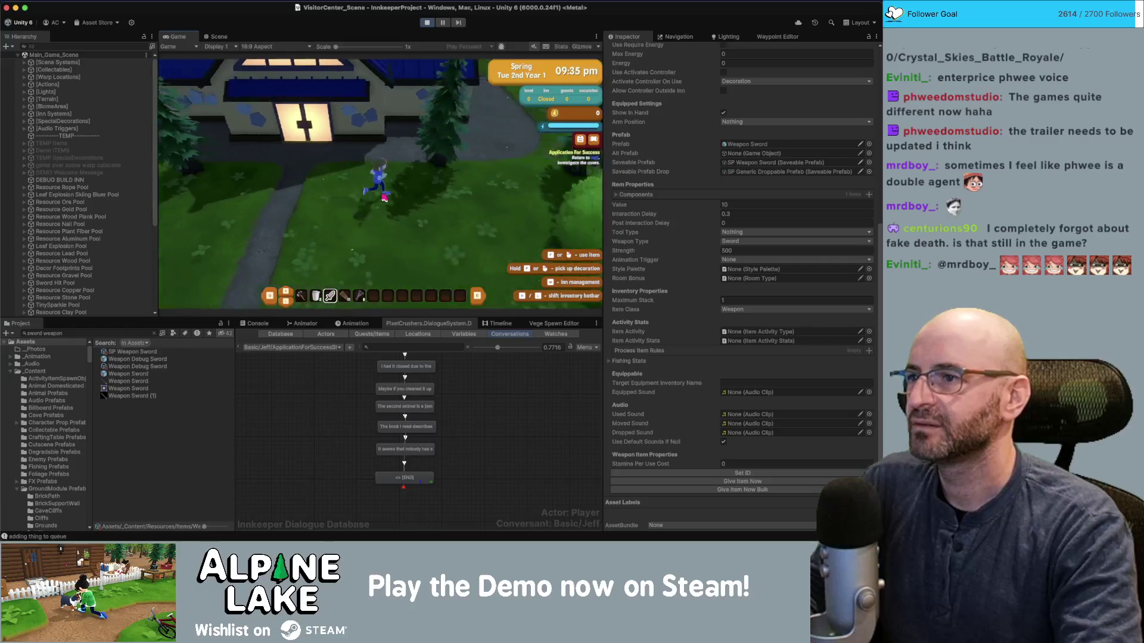
{"action": "key", "text": "w"}
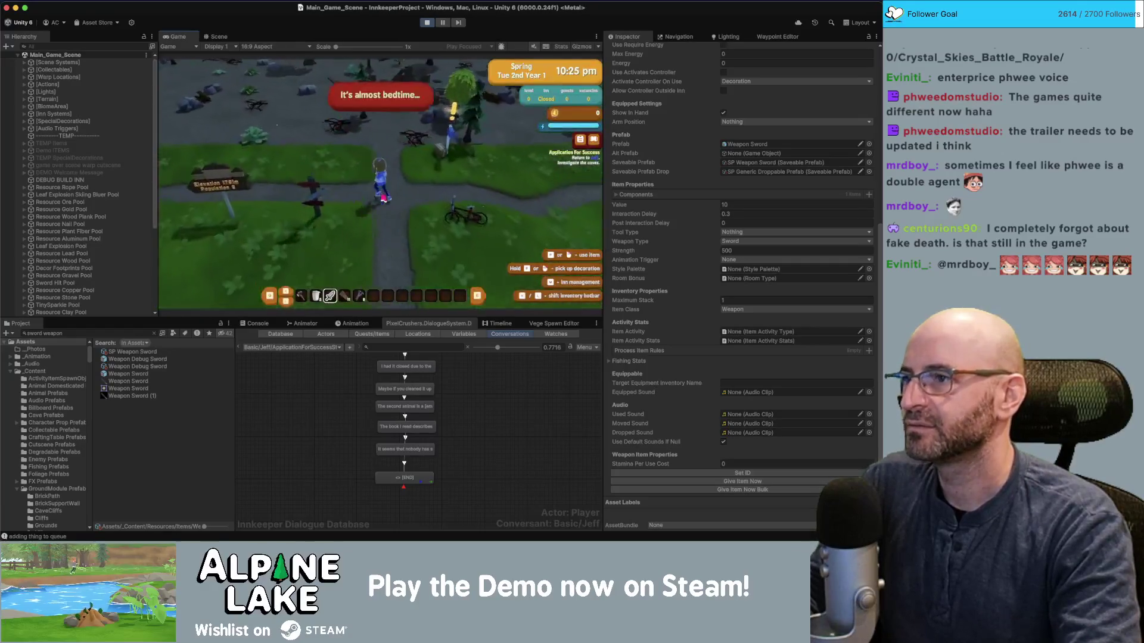
{"action": "key", "text": "w"}
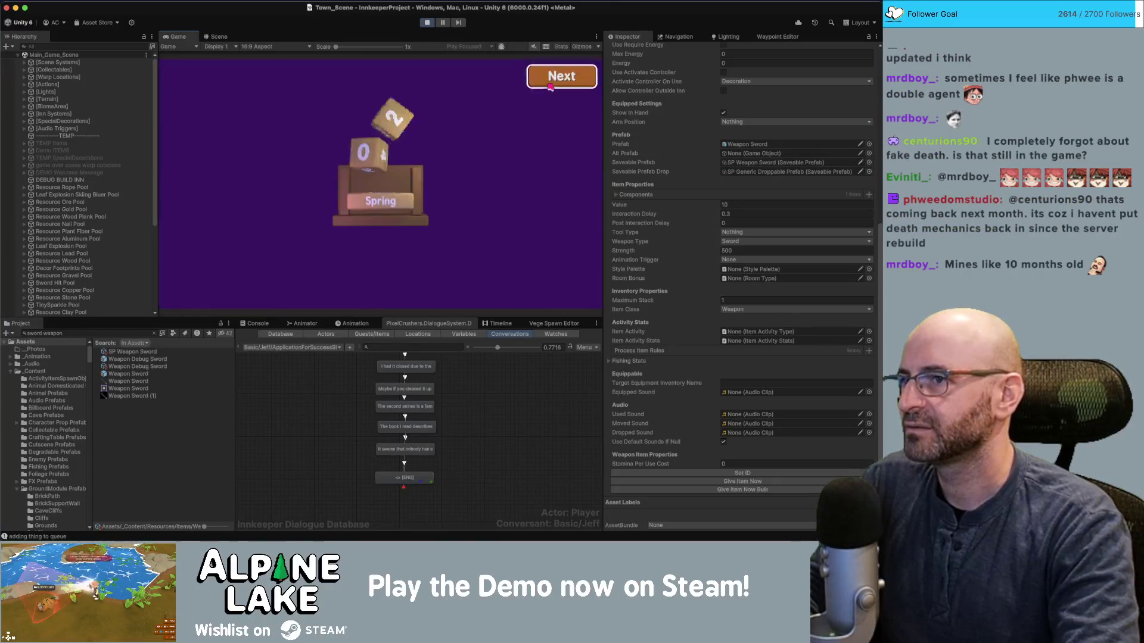
{"action": "key", "text": "a"}
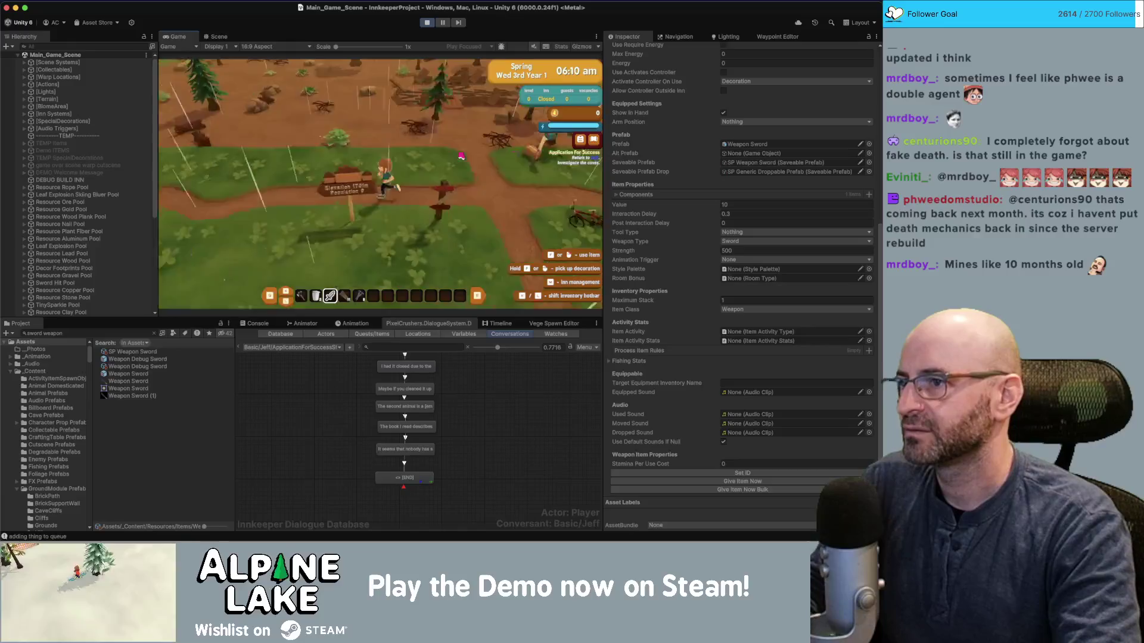
{"action": "key", "text": "a"}
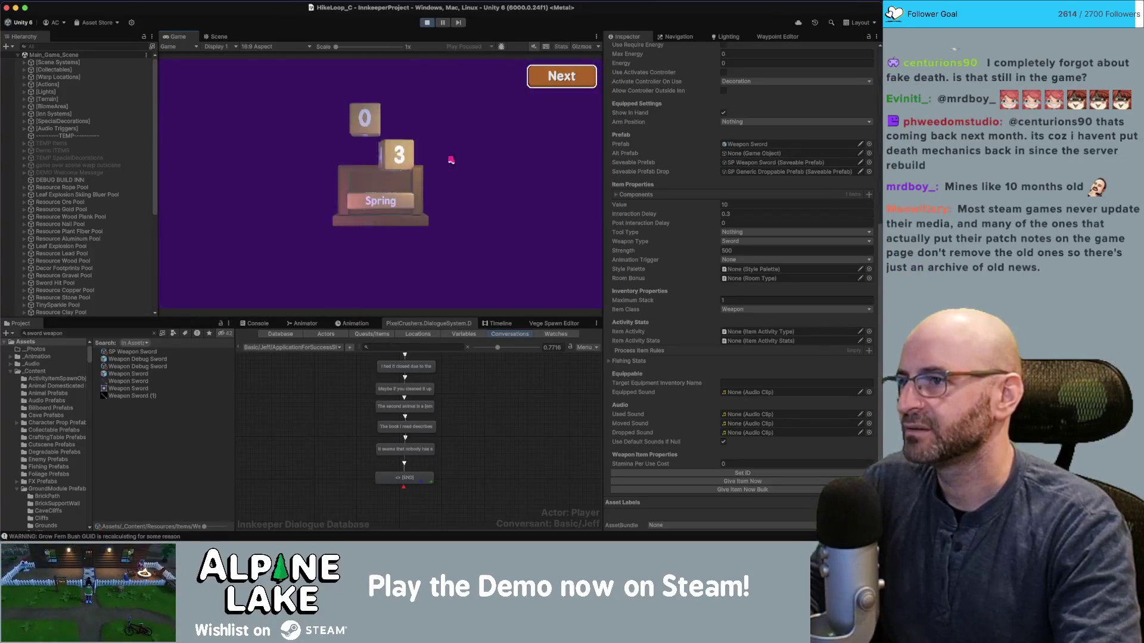
Continue into Thu 4th, chat with Jeff for Friendship ++, and stop Play mode.
{"action": "left_click", "coordinate": [559, 75]}
{"action": "left_click", "coordinate": [559, 76]}
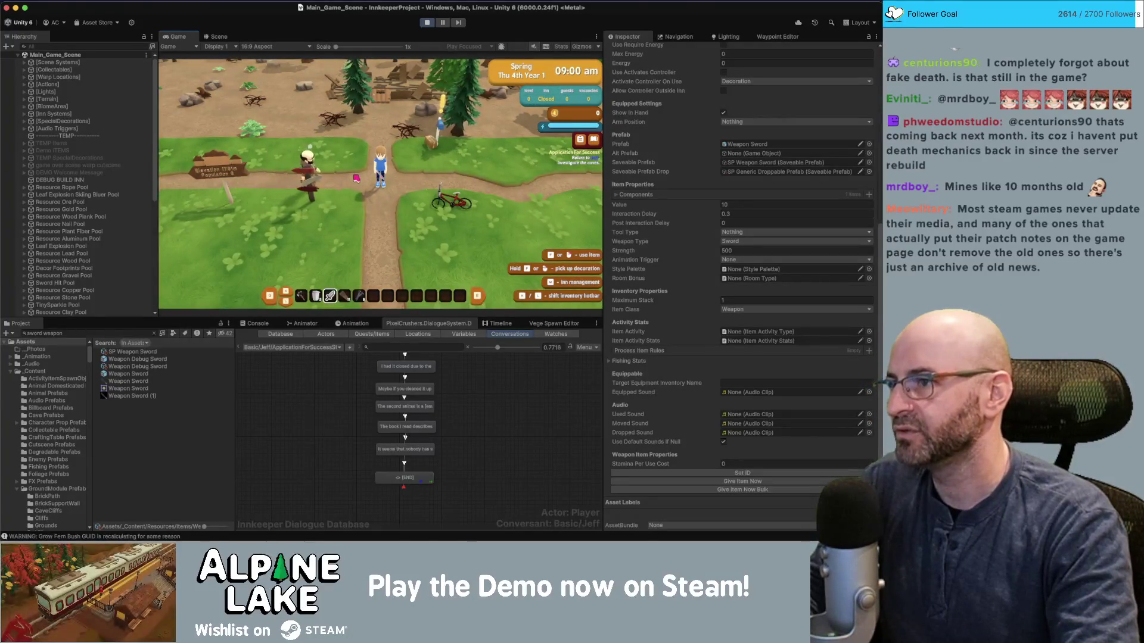
{"action": "left_click", "coordinate": [346, 184]}
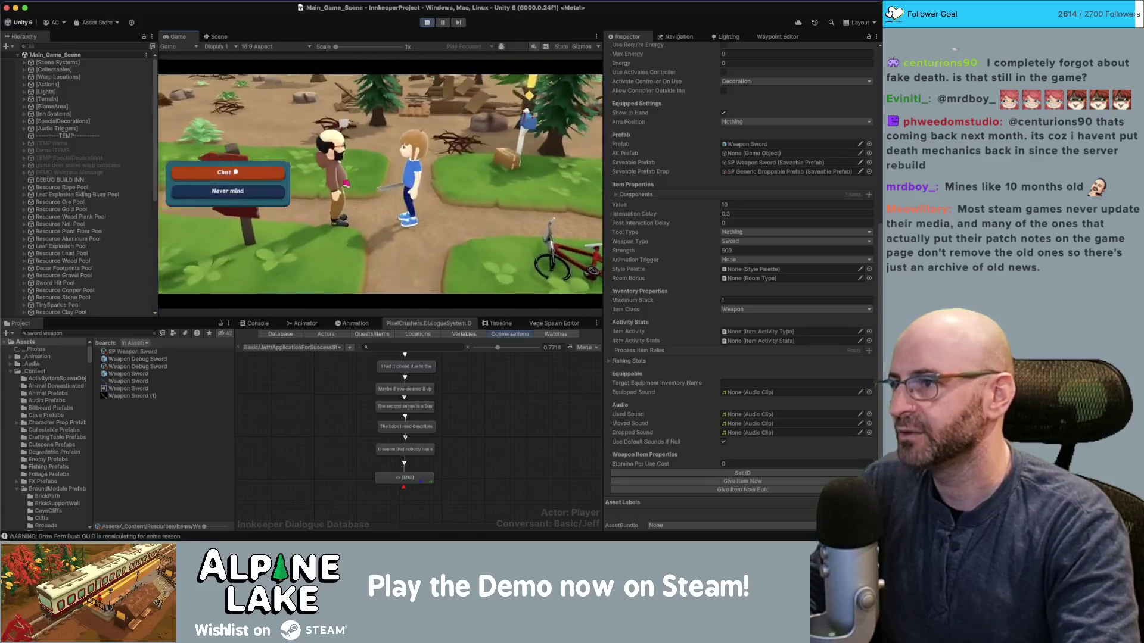
{"action": "key", "text": "Return"}
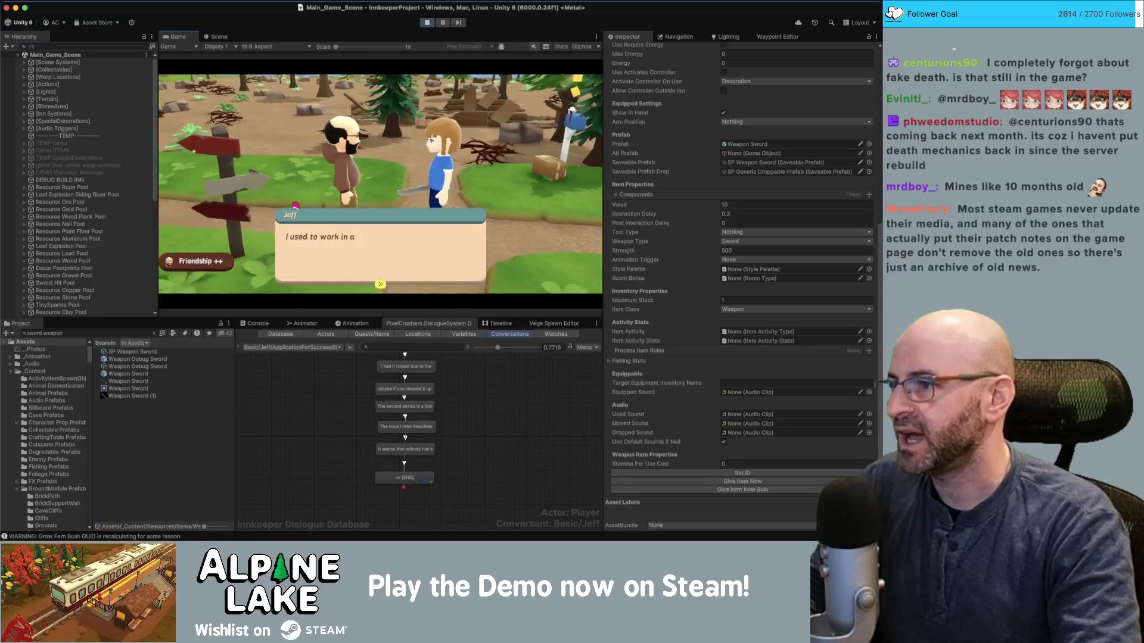
{"action": "left_click", "coordinate": [362, 263]}
{"action": "left_click", "coordinate": [368, 269]}
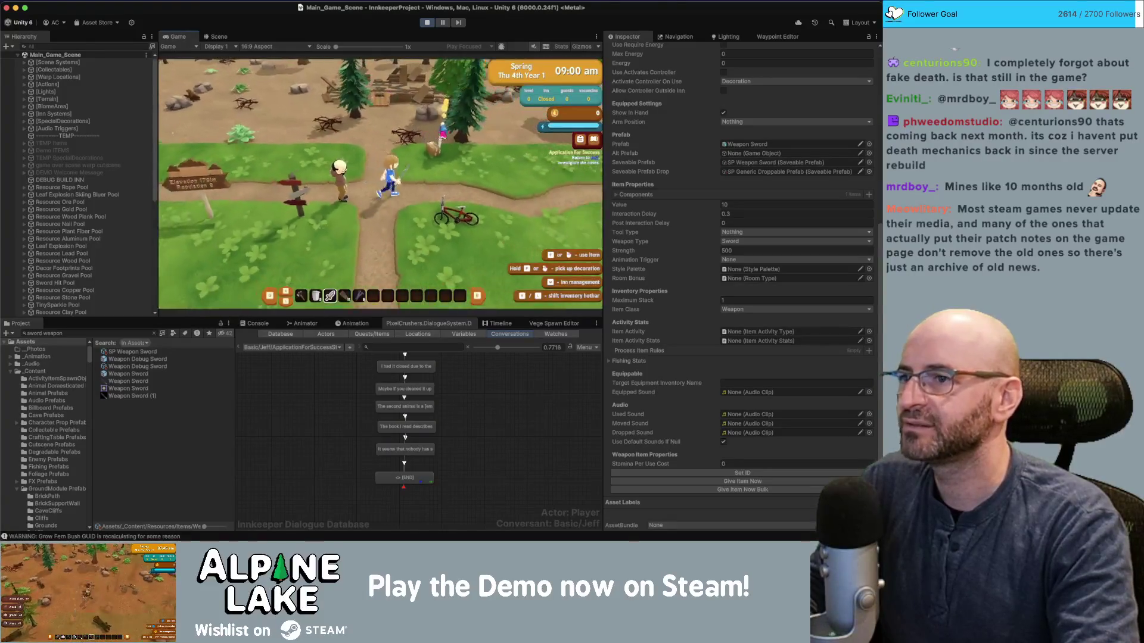
{"action": "left_click", "coordinate": [425, 24]}
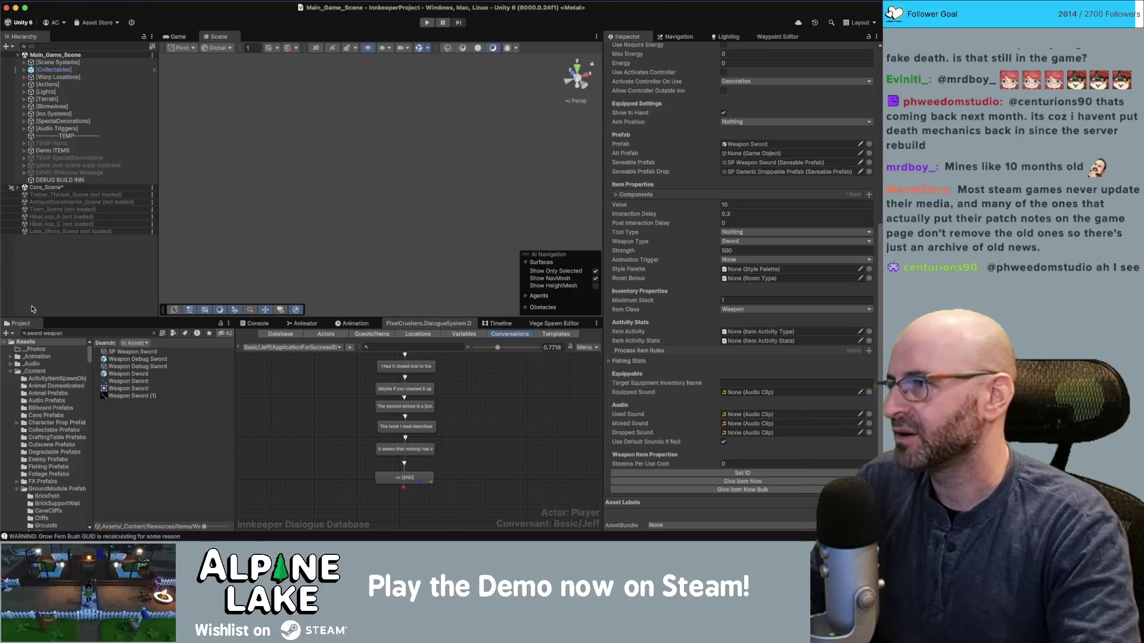
Clear the current selection by clicking an empty Hierarchy area.
{"action": "left_click", "coordinate": [72, 266]}
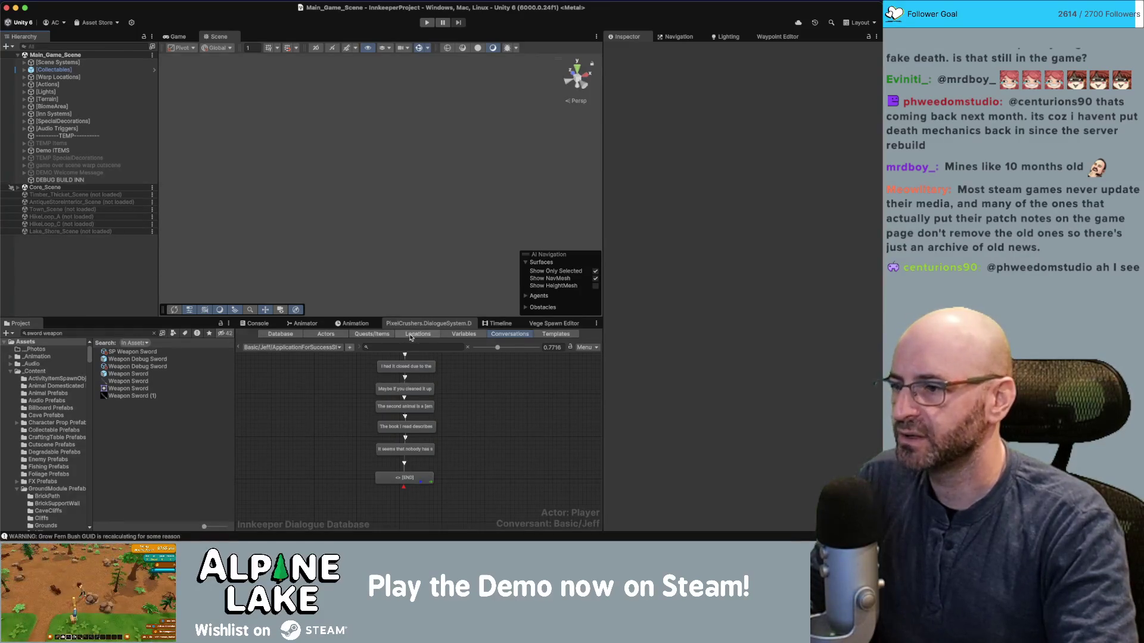
Load Jeff's Start conversation in the Dialogue Editor.
{"action": "left_click", "coordinate": [315, 348]}
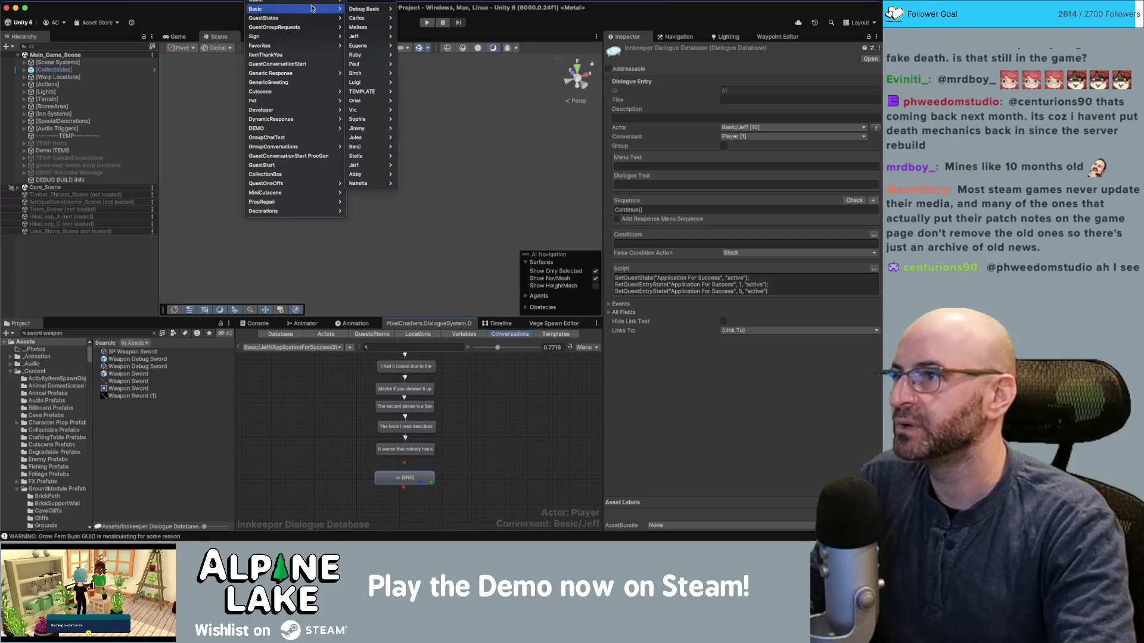
{"action": "mouse_move", "coordinate": [327, 9]}
{"action": "mouse_move", "coordinate": [369, 35]}
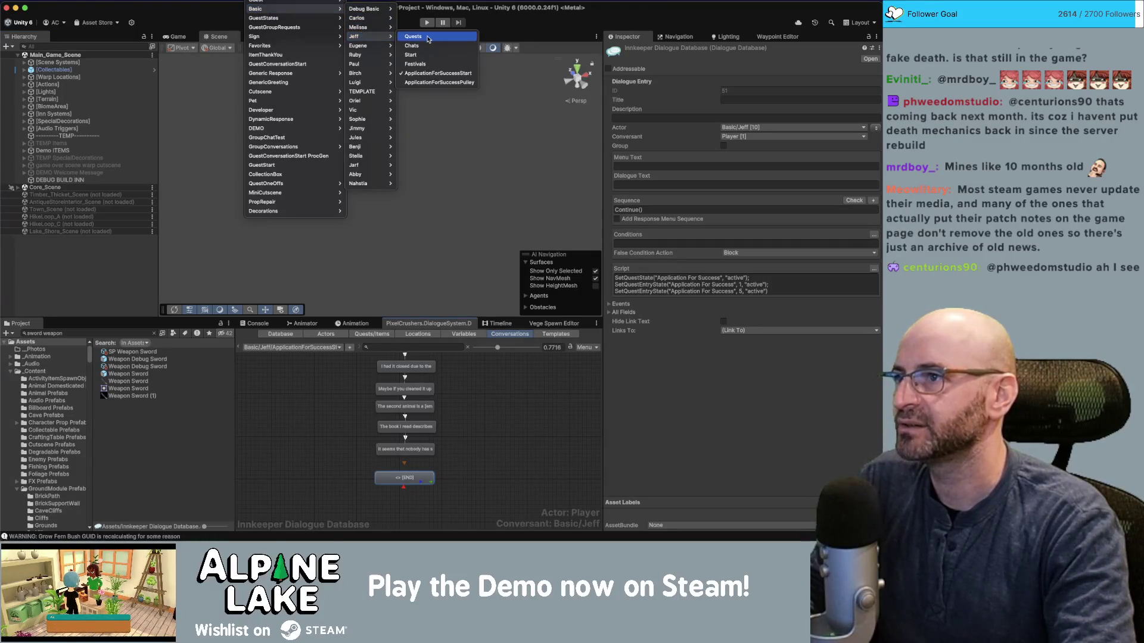
{"action": "left_click", "coordinate": [429, 37]}
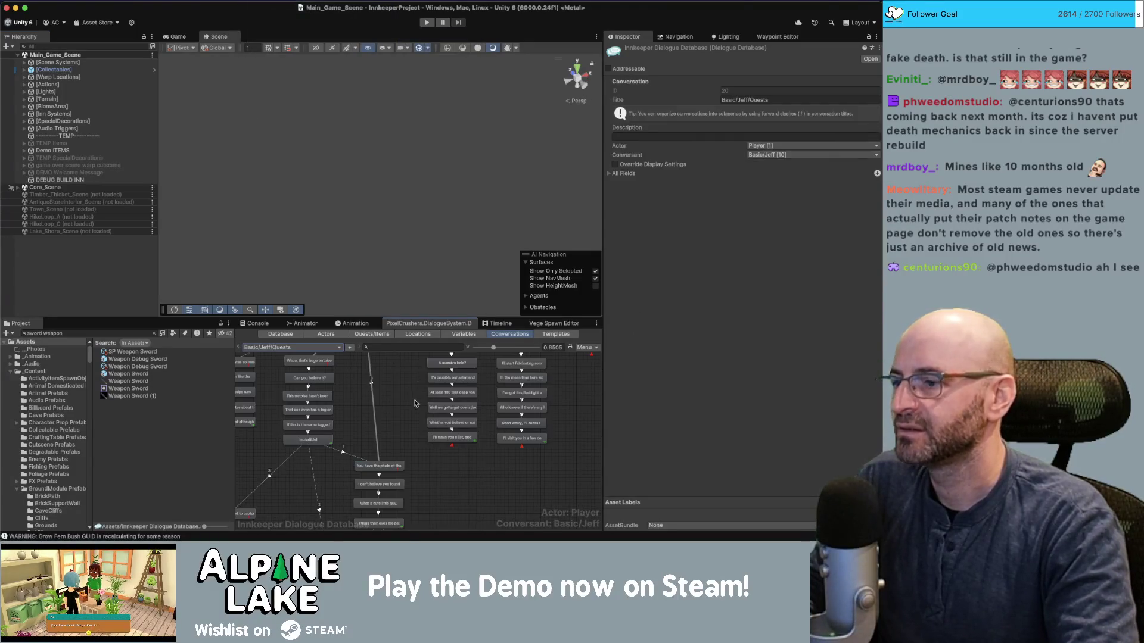
{"action": "left_click", "coordinate": [292, 347]}
{"action": "mouse_move", "coordinate": [320, 249]}
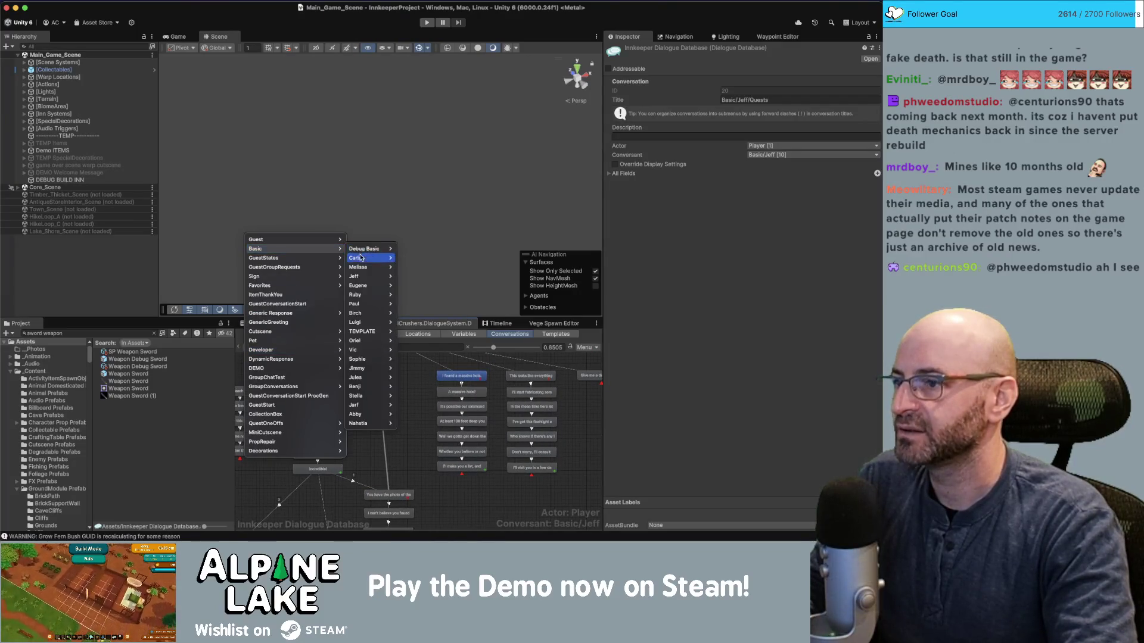
{"action": "mouse_move", "coordinate": [375, 277]}
{"action": "left_click", "coordinate": [421, 296]}
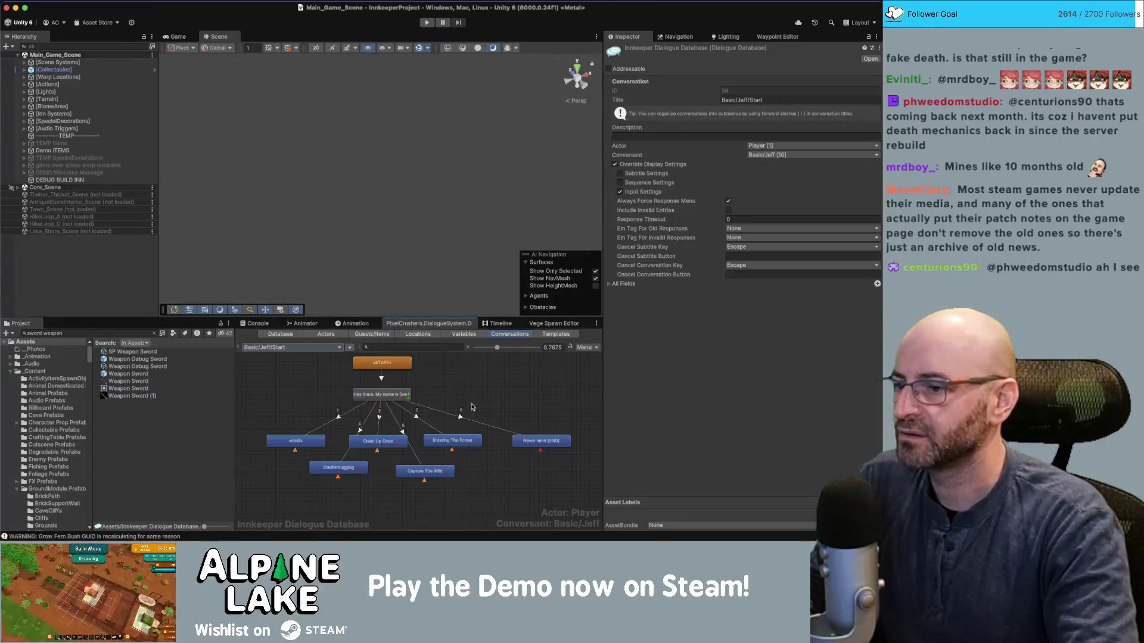
Copy the Entering The Forest node and paste a duplicate into the graph.
{"action": "left_click", "coordinate": [474, 442]}
{"action": "left_click", "coordinate": [400, 443]}
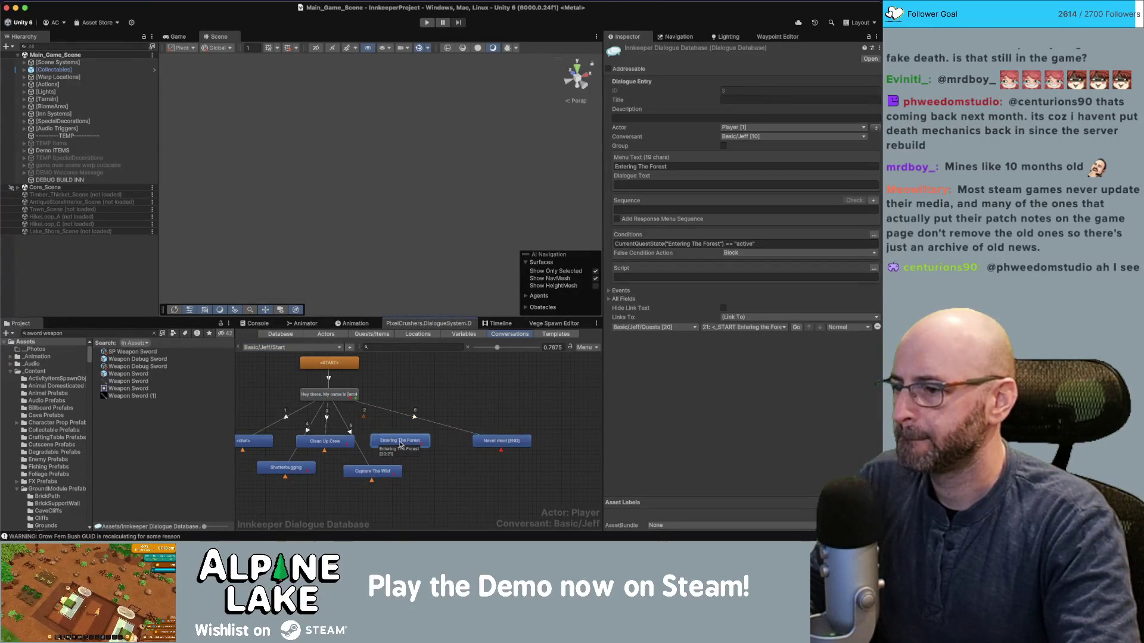
{"action": "right_click", "coordinate": [399, 442]}
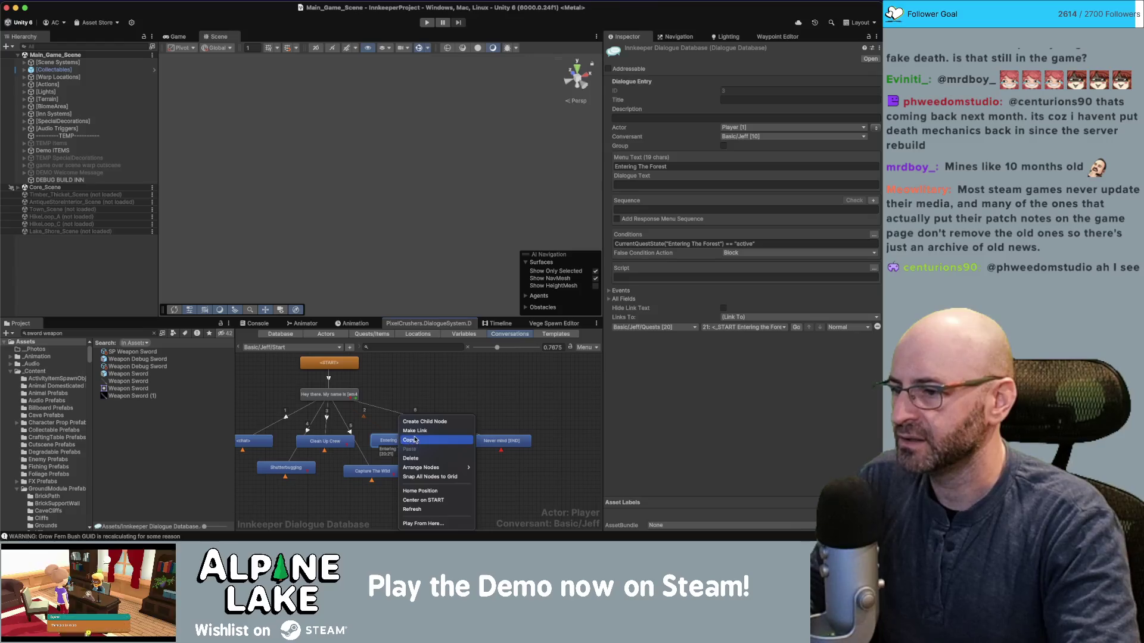
{"action": "left_click", "coordinate": [423, 468]}
{"action": "right_click", "coordinate": [423, 468]}
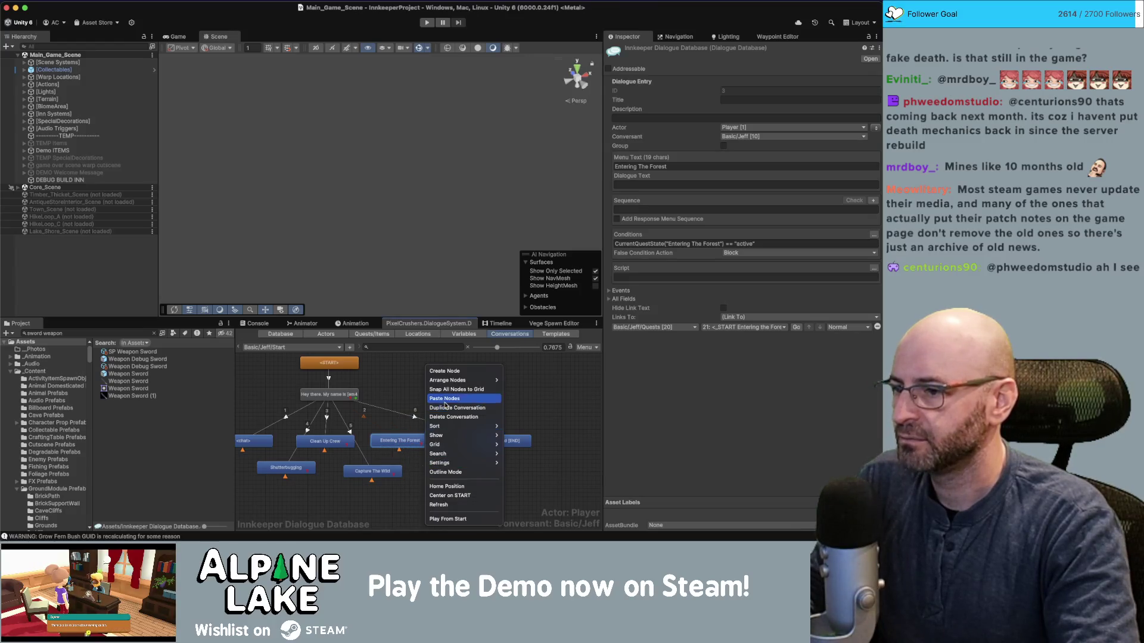
{"action": "left_click", "coordinate": [446, 404]}
Link the Hey there node to the new end node and reorder its response links.
{"action": "right_click", "coordinate": [349, 398]}
{"action": "left_click", "coordinate": [370, 416]}
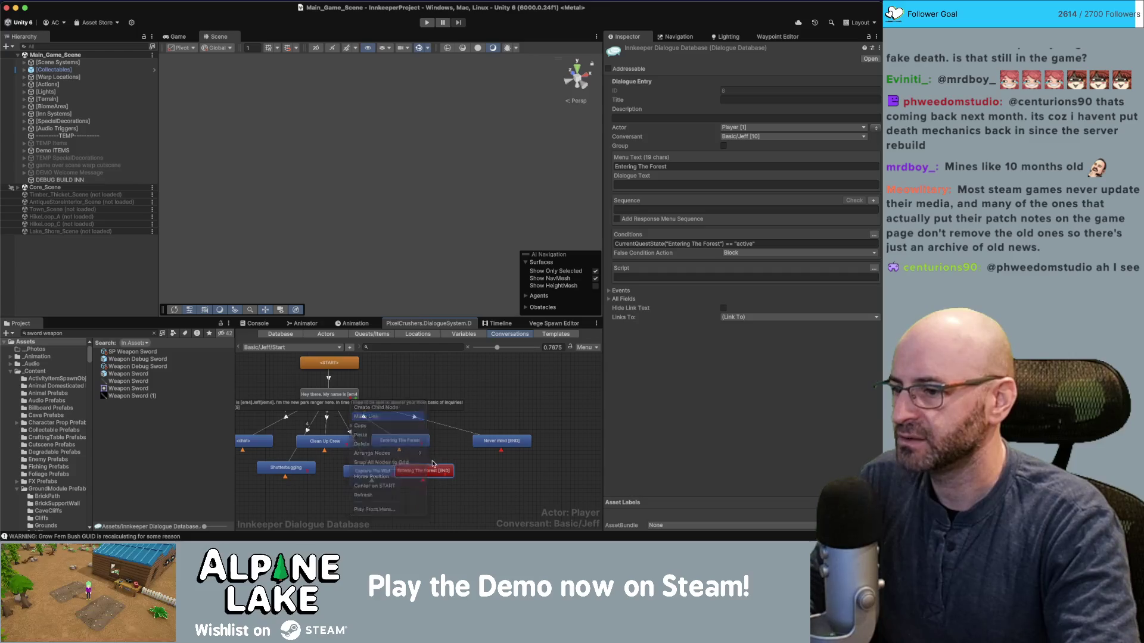
{"action": "left_click", "coordinate": [426, 472]}
{"action": "left_click_drag", "start_coordinate": [428, 475], "coordinate": [446, 472]}
{"action": "left_click", "coordinate": [330, 395]}
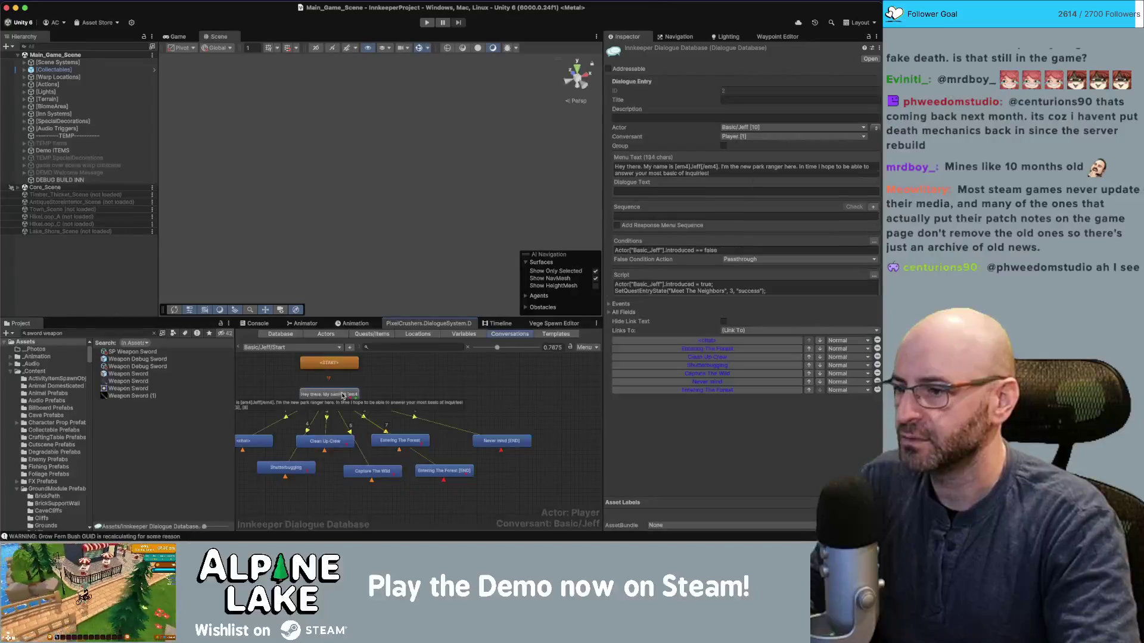
{"action": "left_click", "coordinate": [816, 387]}
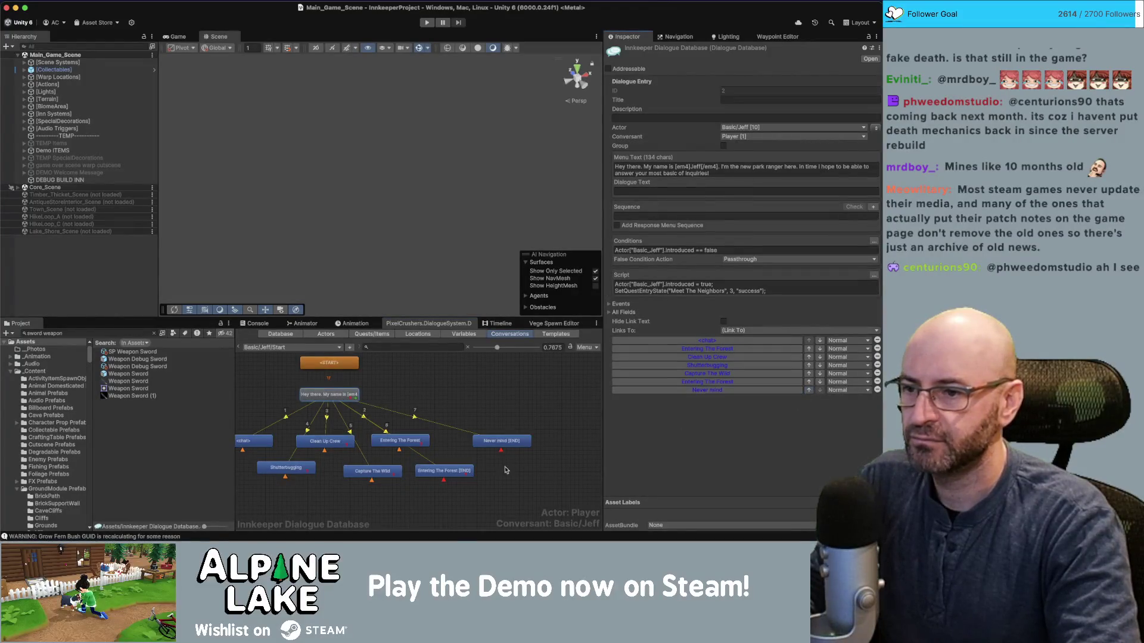
{"action": "left_click", "coordinate": [707, 382]}
Retitle the pasted response 'Application For Success' and condition it on that quest being active.
{"action": "left_click", "coordinate": [716, 166]}
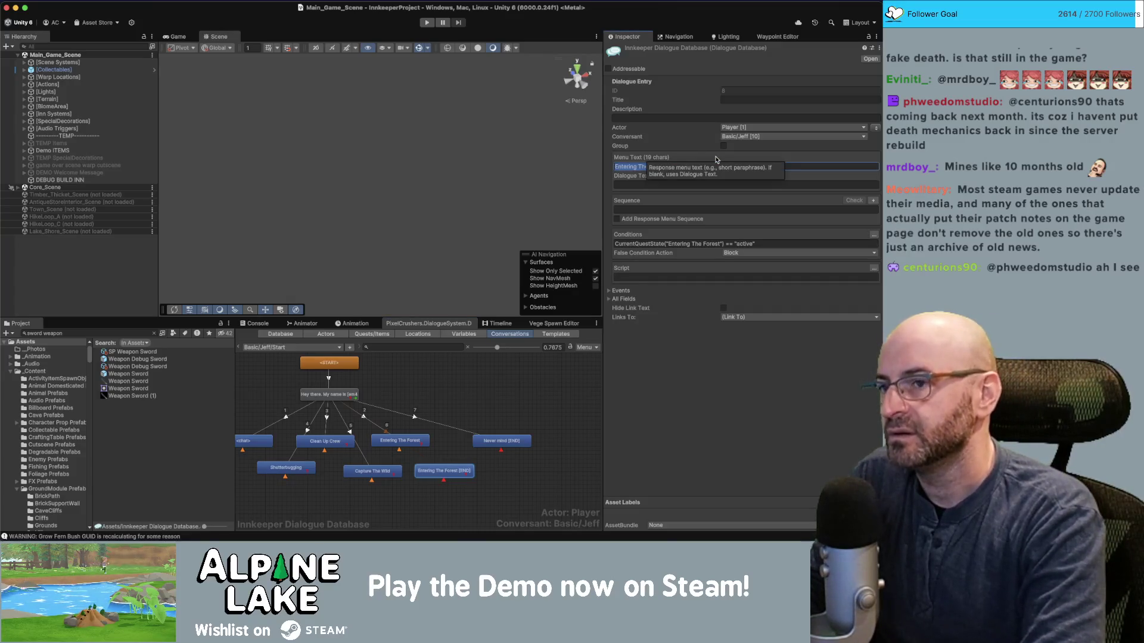
{"action": "type", "text": "APP"}
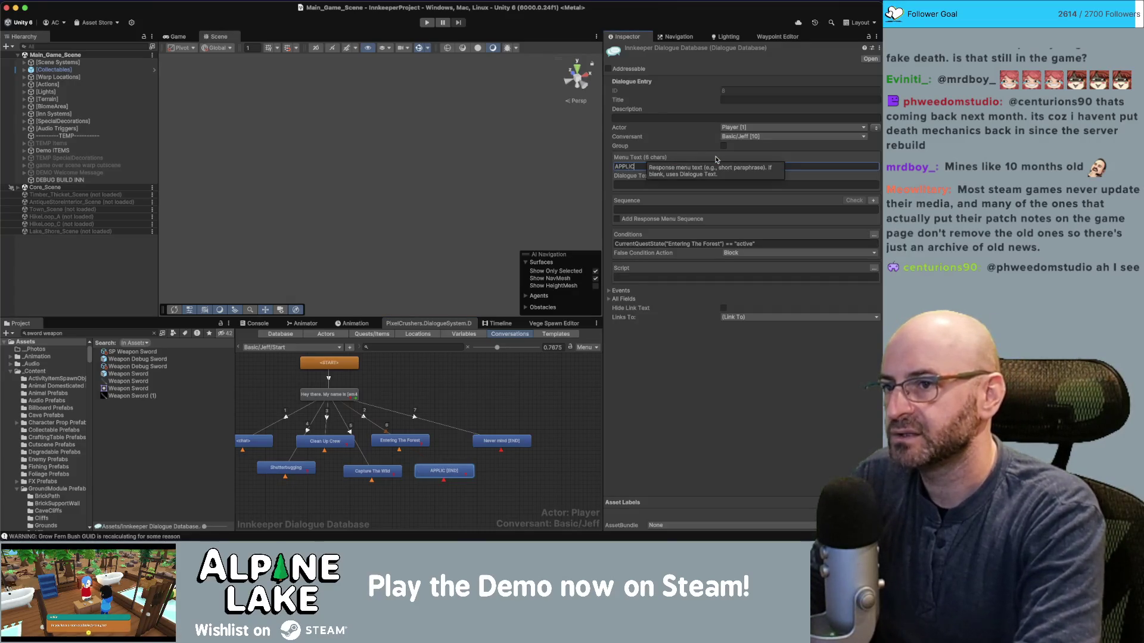
{"action": "type", "text": "lic"}
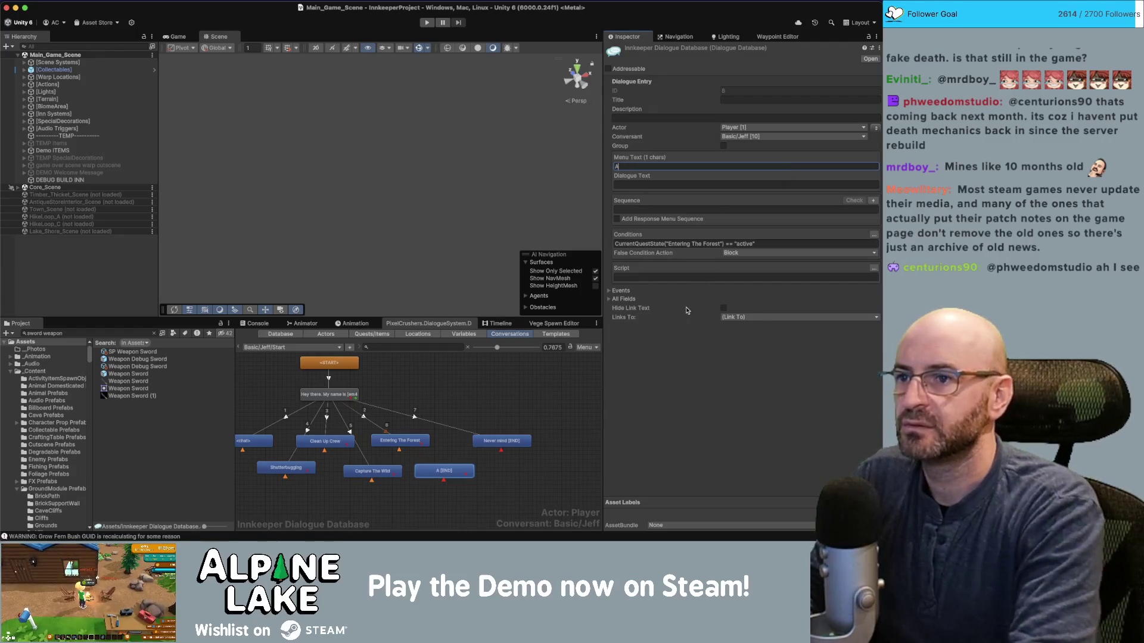
{"action": "type", "text": "ation For "}
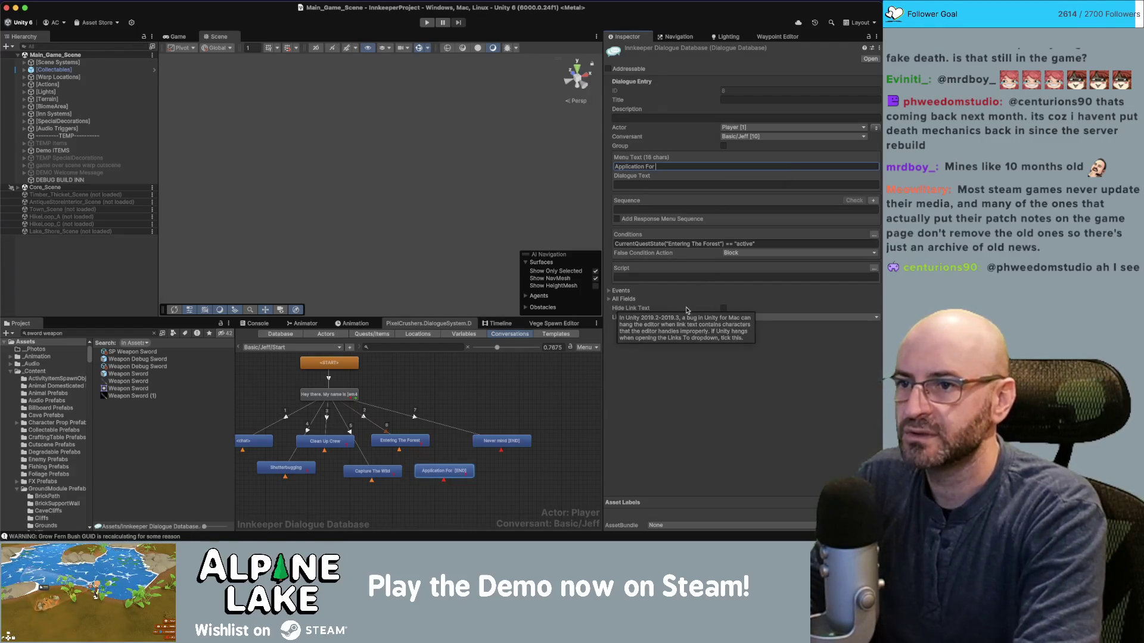
{"action": "type", "text": "Success"}
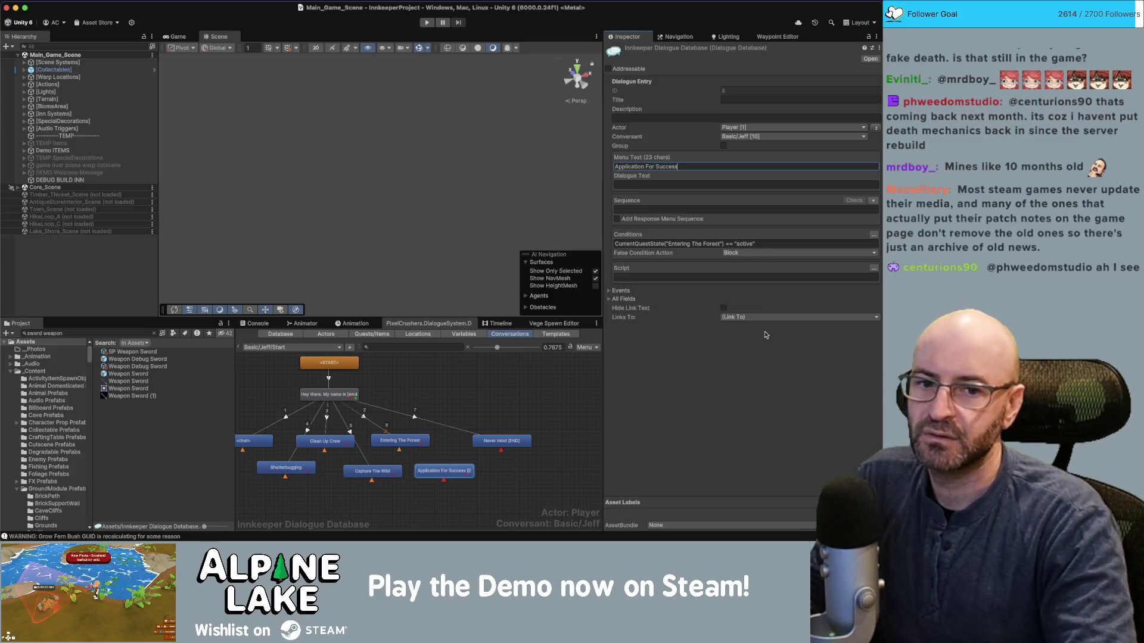
{"action": "left_click", "coordinate": [692, 243]}
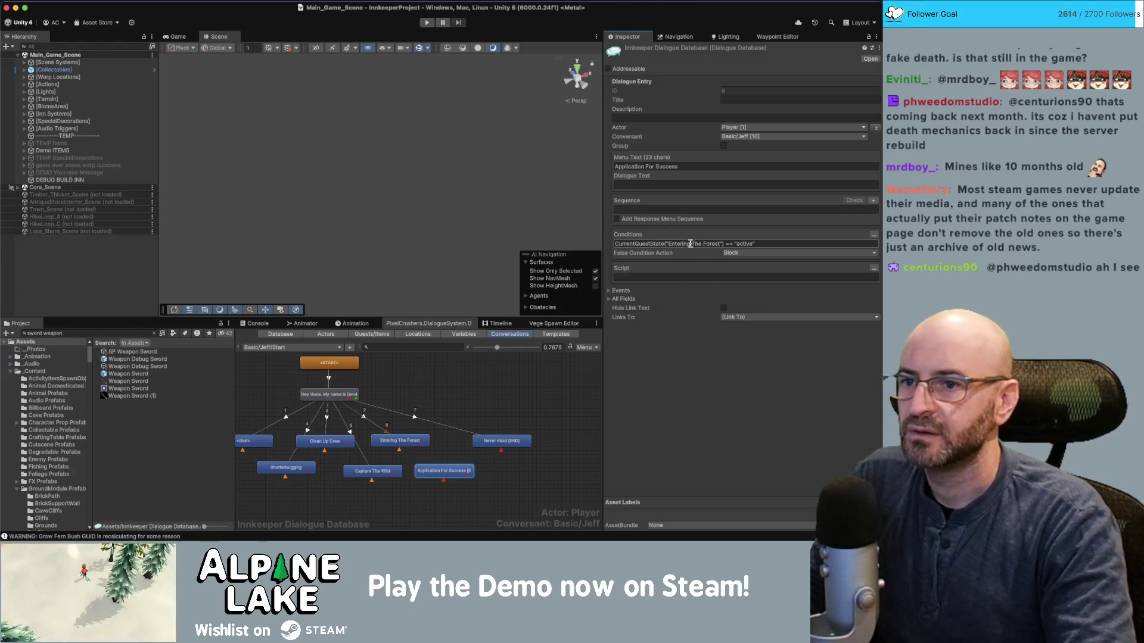
{"action": "left_click", "coordinate": [692, 244]}
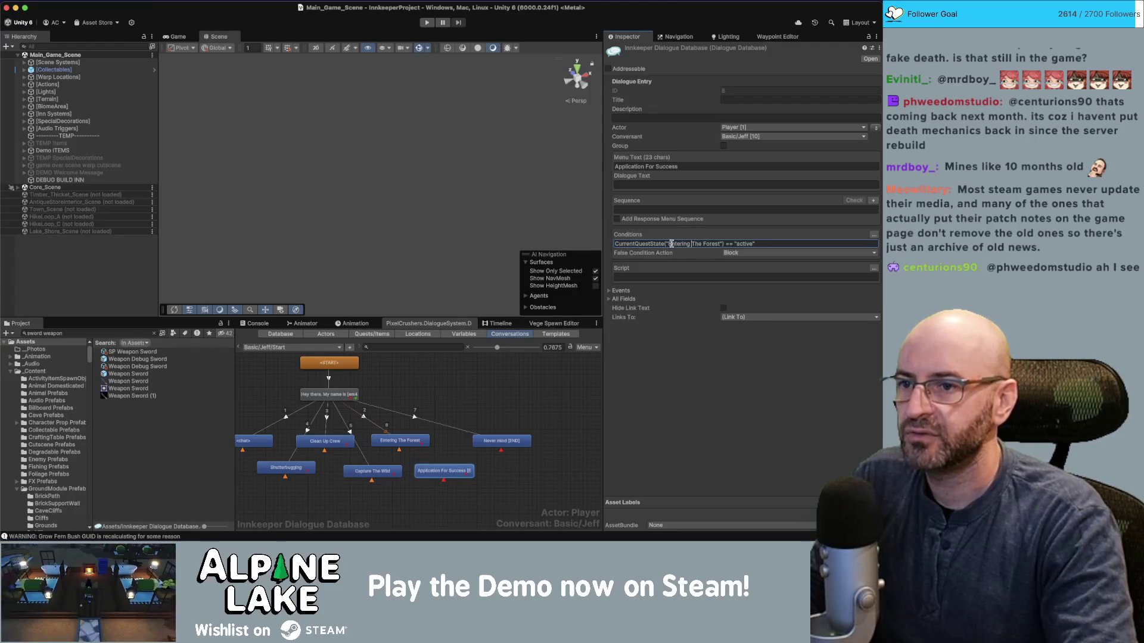
{"action": "left_click_drag", "start_coordinate": [670, 244], "coordinate": [720, 249]}
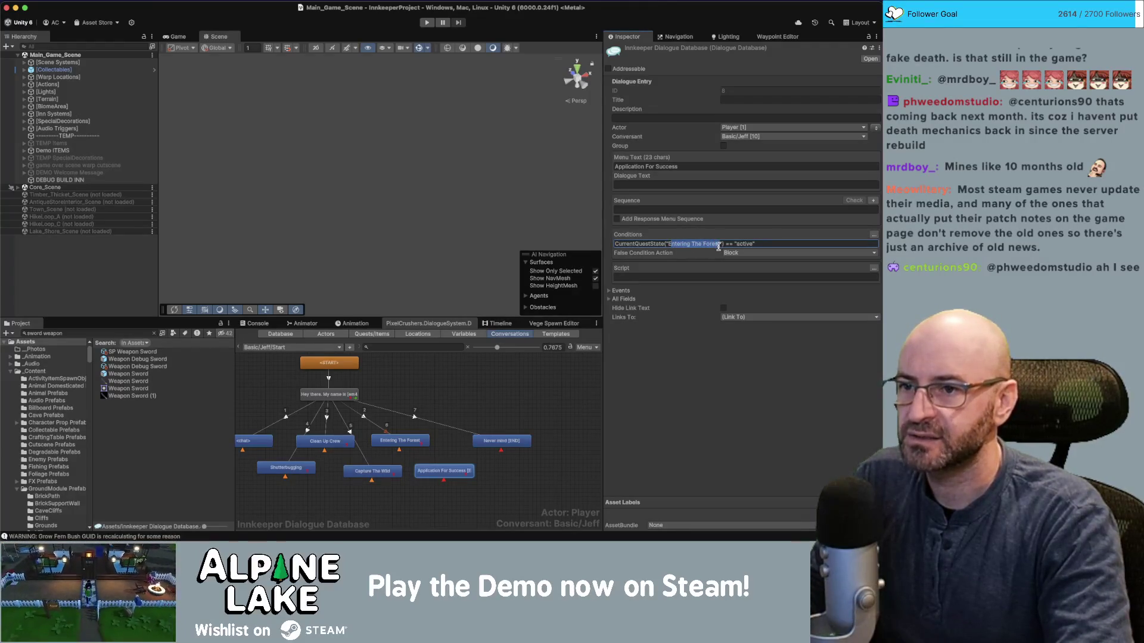
{"action": "type", "text": "Applicatio"}
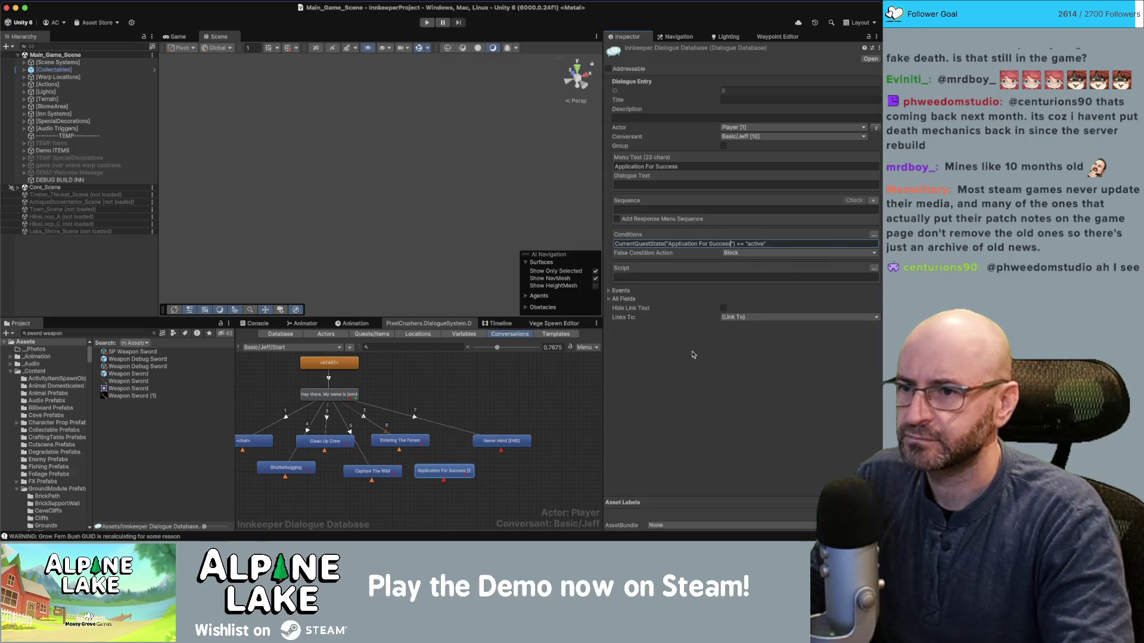
{"action": "left_click", "coordinate": [498, 380]}
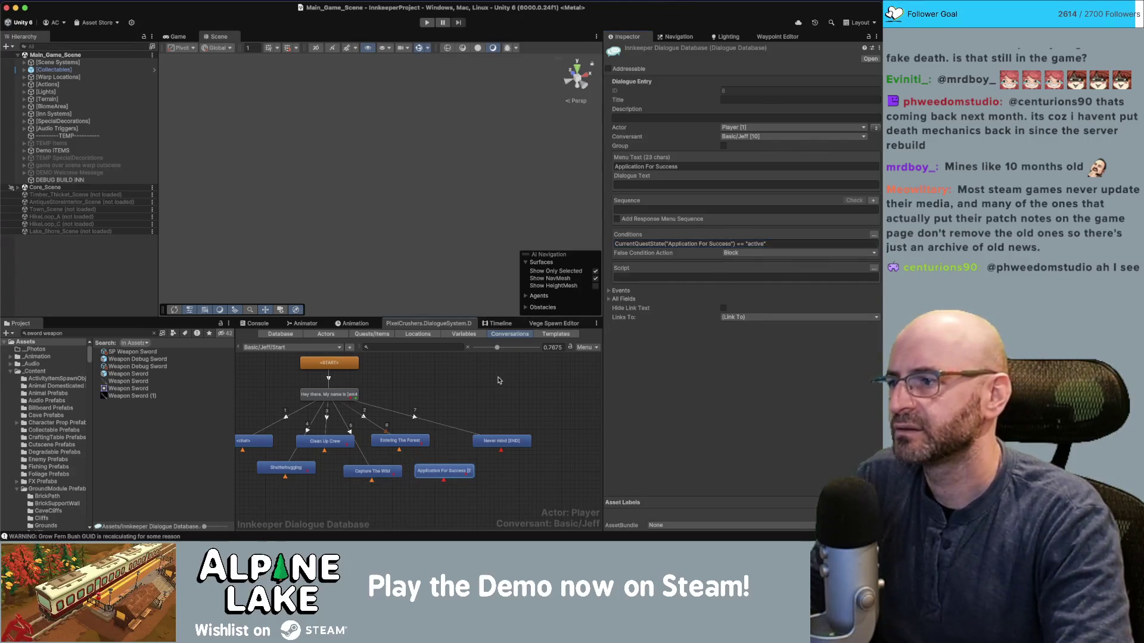
{"action": "left_click", "coordinate": [498, 381]}
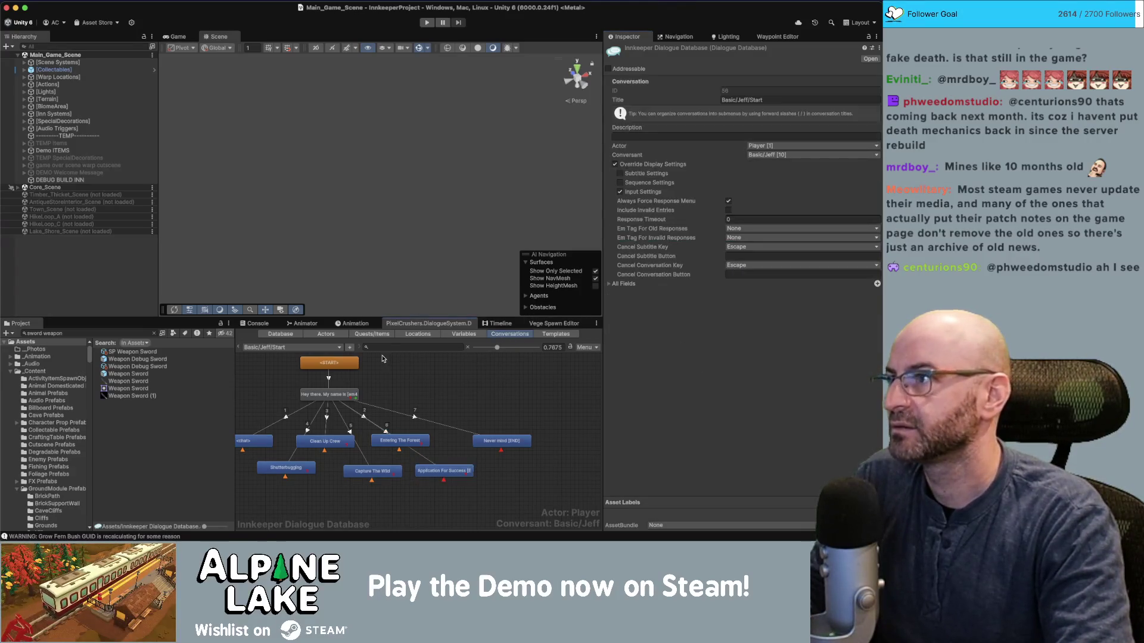
Play-test the game, running the character to Jeff and talking to see his response options.
{"action": "left_click", "coordinate": [428, 25]}
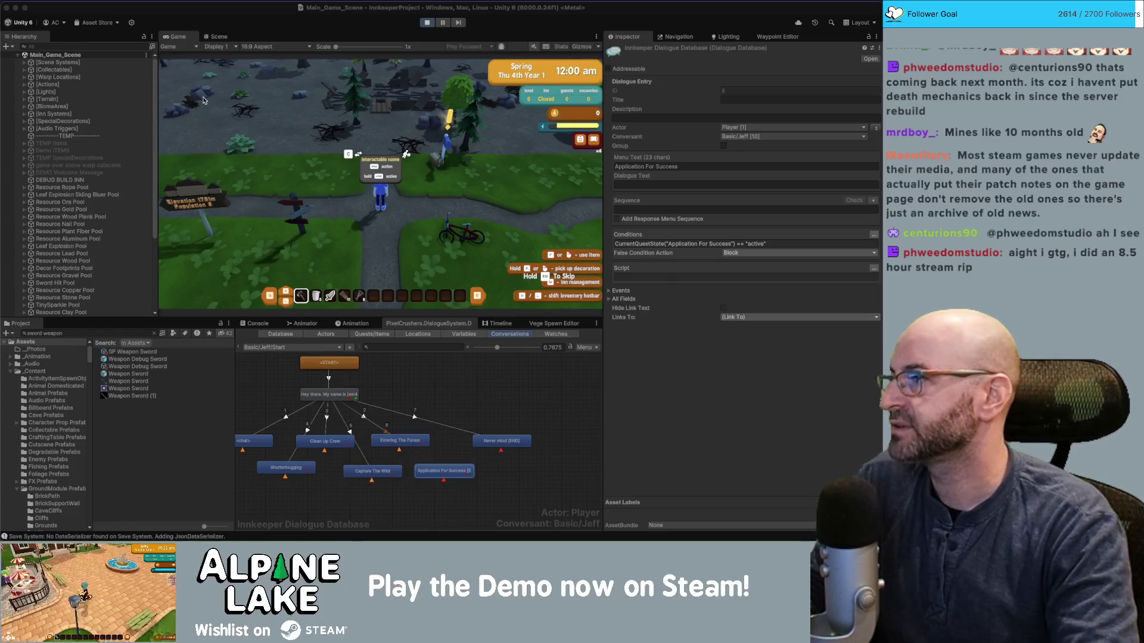
{"action": "left_click", "coordinate": [271, 11]}
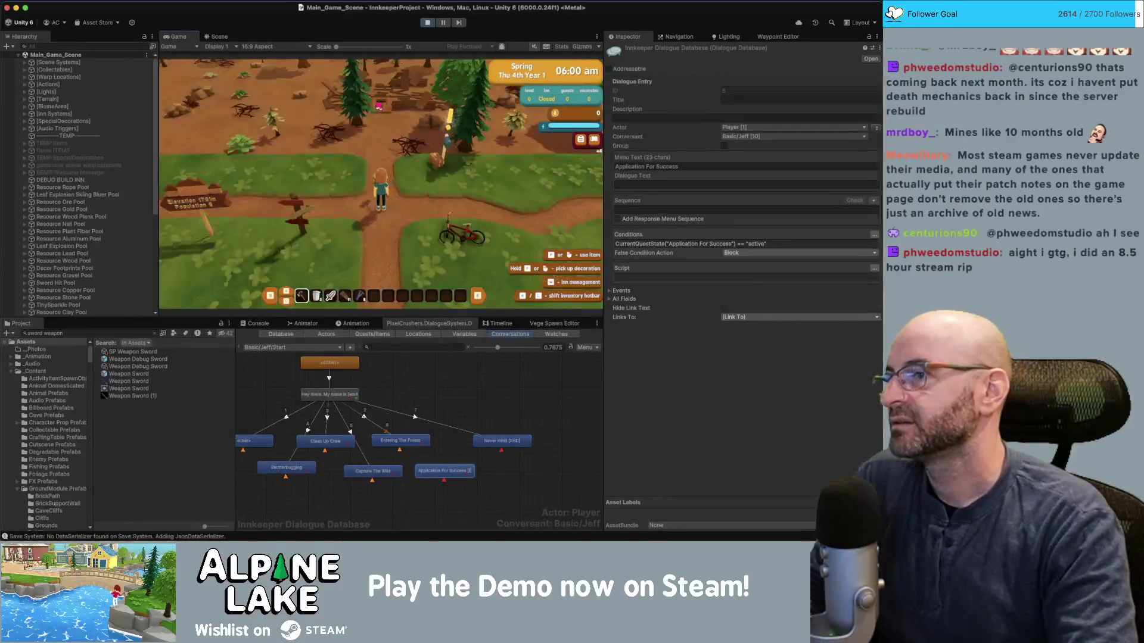
{"action": "key", "text": "w"}
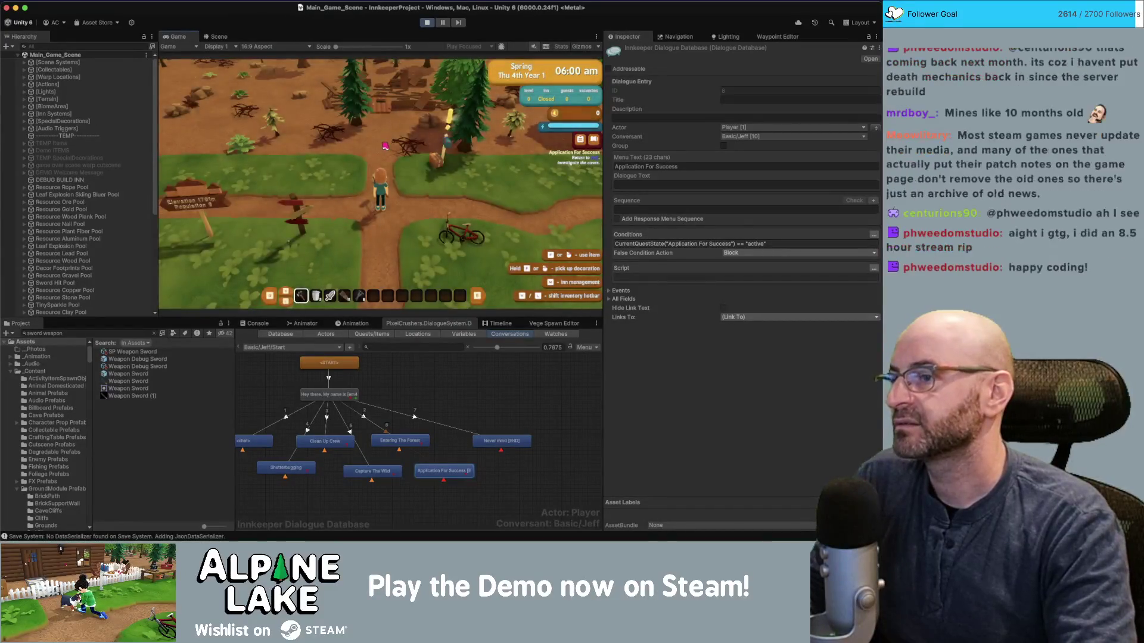
{"action": "key", "text": "w"}
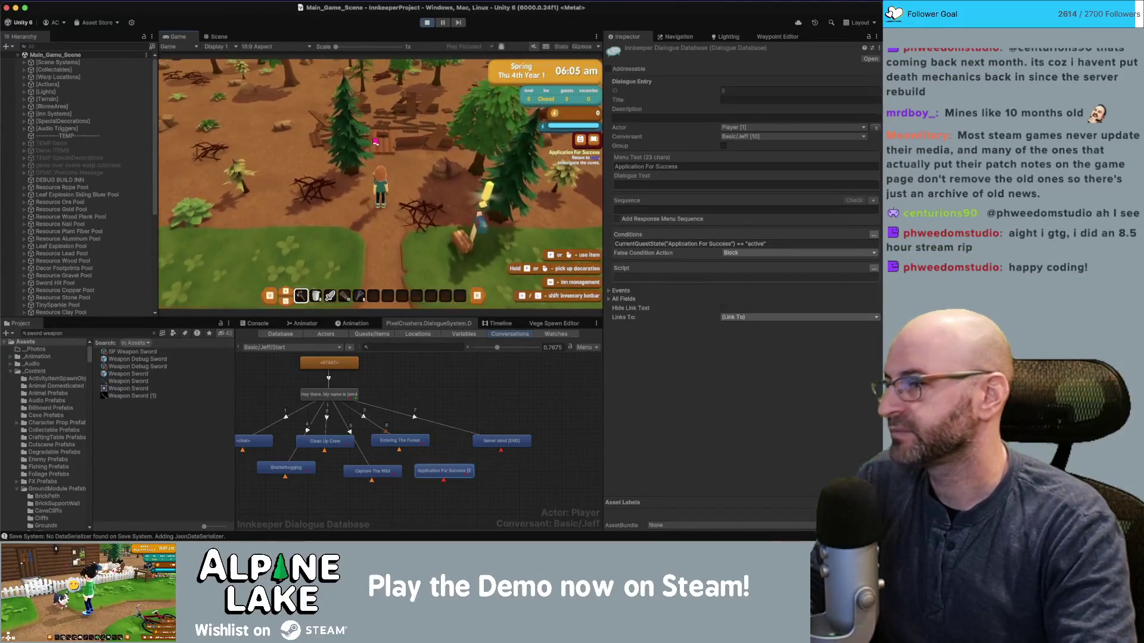
{"action": "key", "text": "s"}
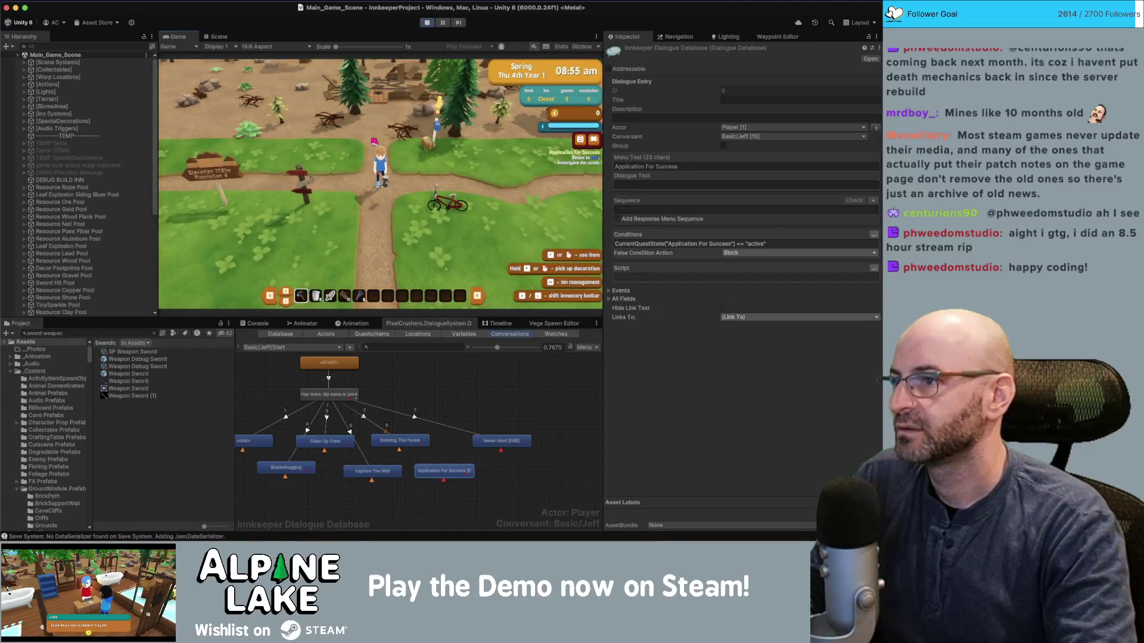
{"action": "key", "text": "e"}
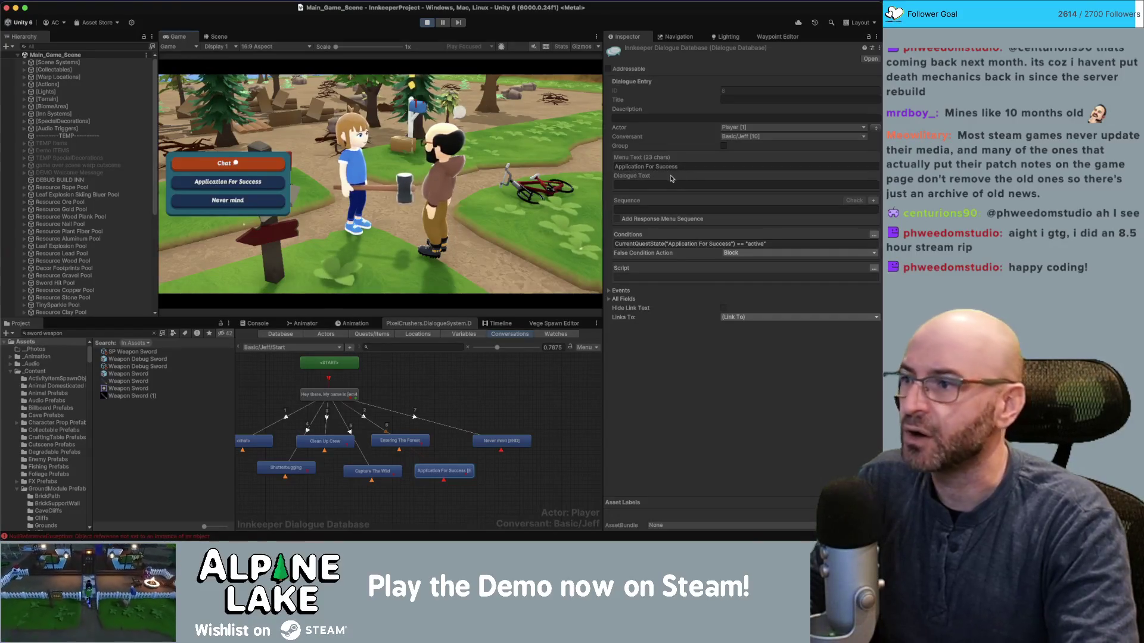
Look up the Application For Success quest in the Quests list, then stop play mode.
{"action": "left_click", "coordinate": [381, 335]}
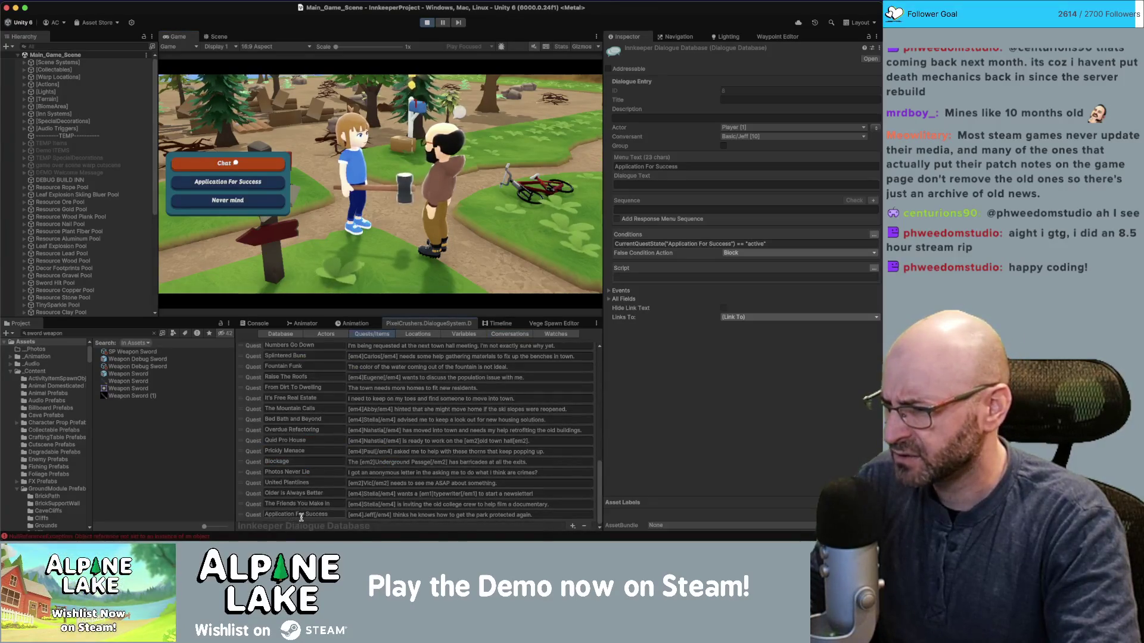
{"action": "left_click", "coordinate": [334, 514]}
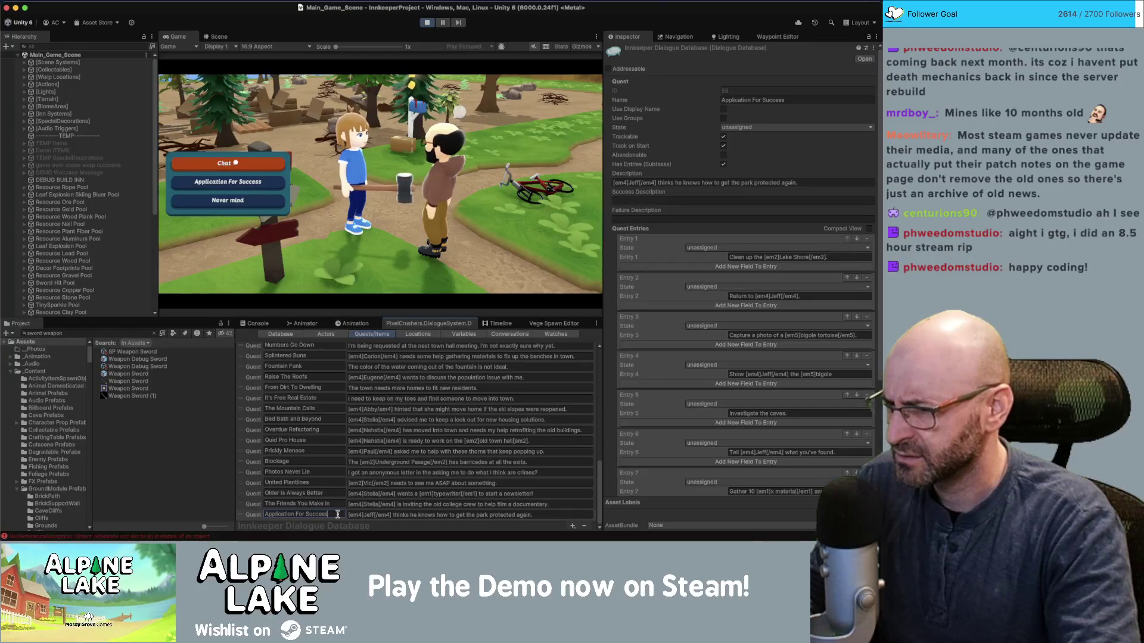
{"action": "left_click_drag", "start_coordinate": [327, 514], "coordinate": [252, 512]}
{"action": "left_click", "coordinate": [282, 515]}
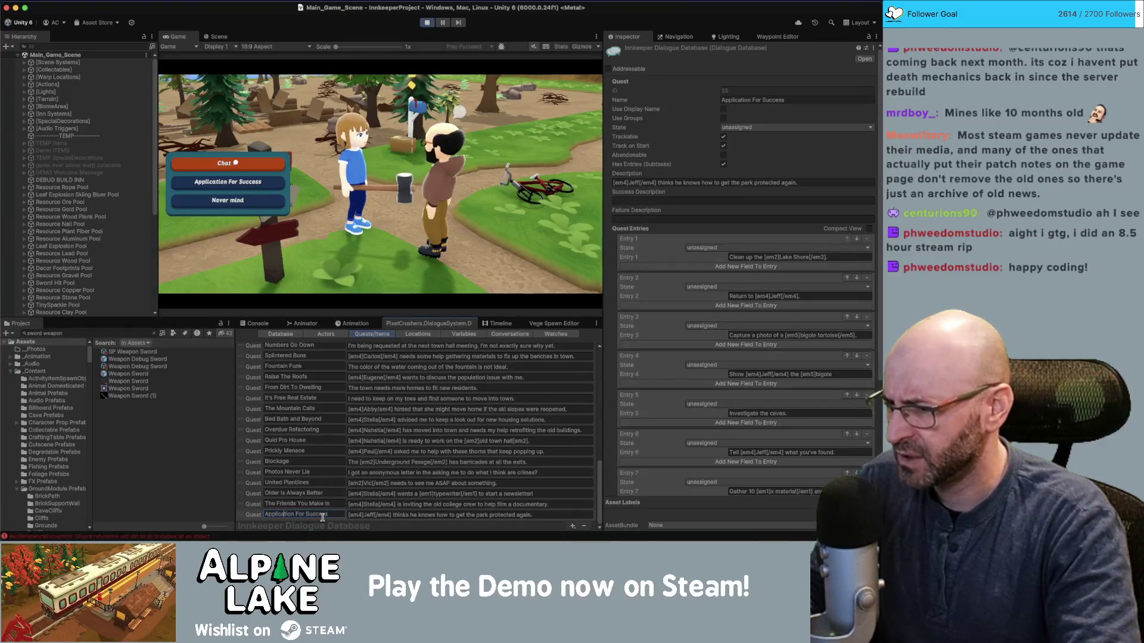
{"action": "left_click_drag", "start_coordinate": [333, 516], "coordinate": [249, 511]}
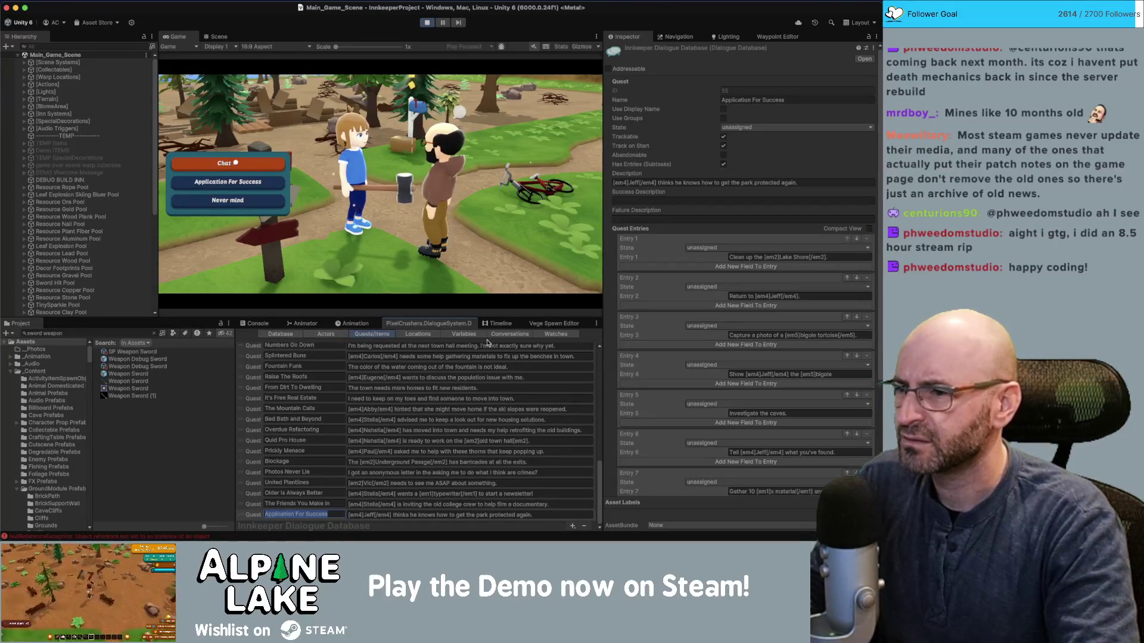
{"action": "key", "text": "super+p"}
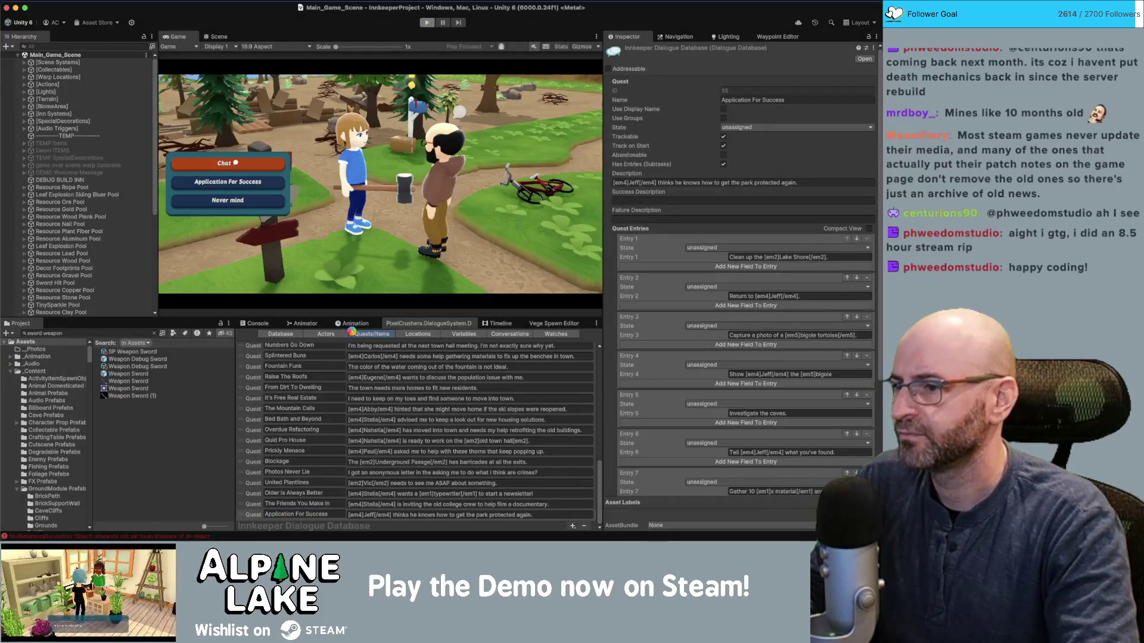
Compare Jeff's Start responses, checking the Application For Success menu text.
{"action": "left_click", "coordinate": [509, 336]}
{"action": "left_click", "coordinate": [398, 441]}
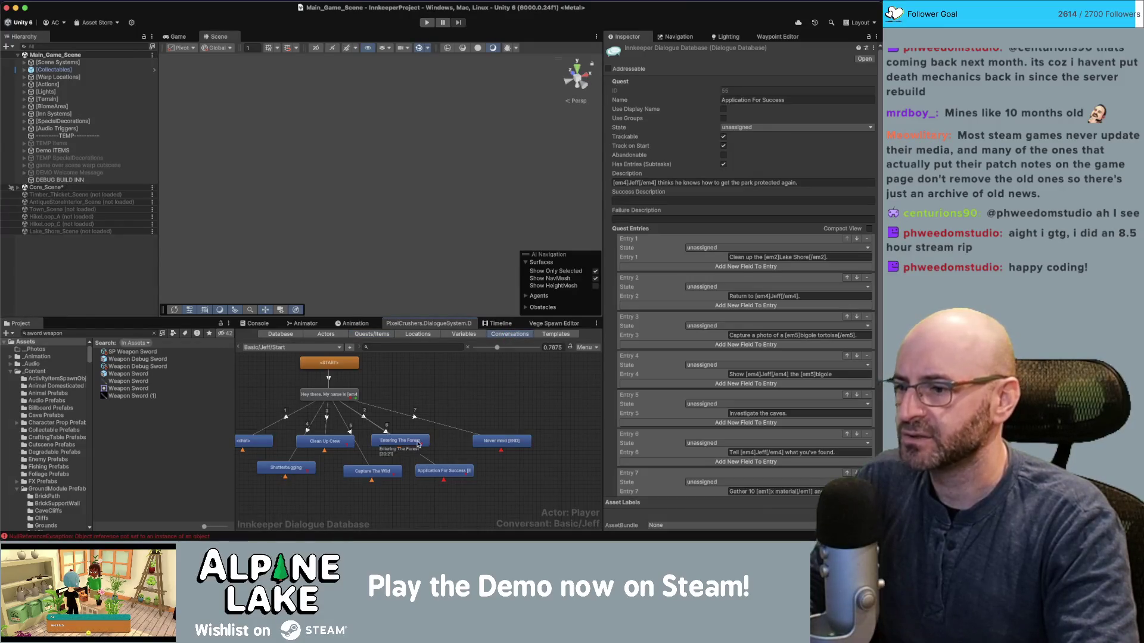
{"action": "left_click", "coordinate": [426, 473]}
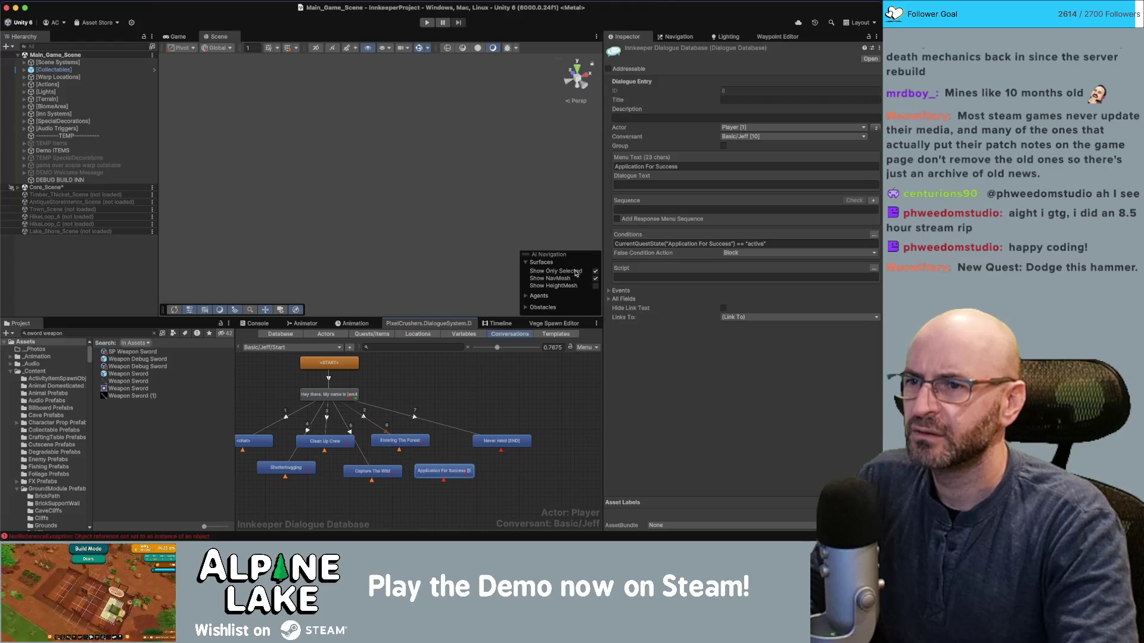
{"action": "left_click", "coordinate": [721, 165]}
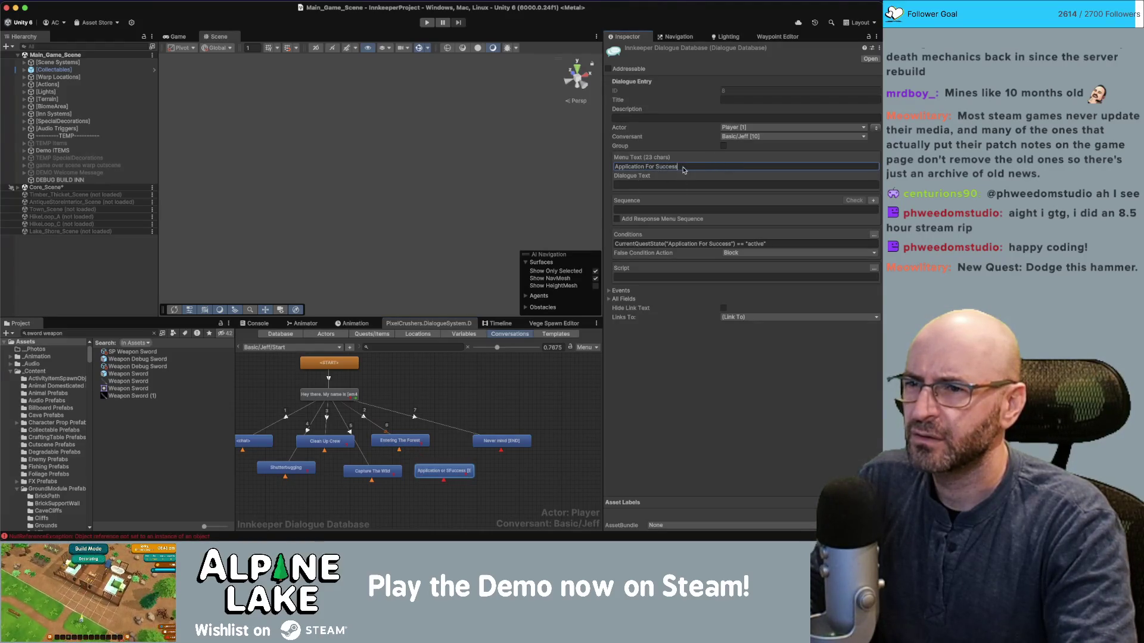
{"action": "left_click", "coordinate": [729, 163]}
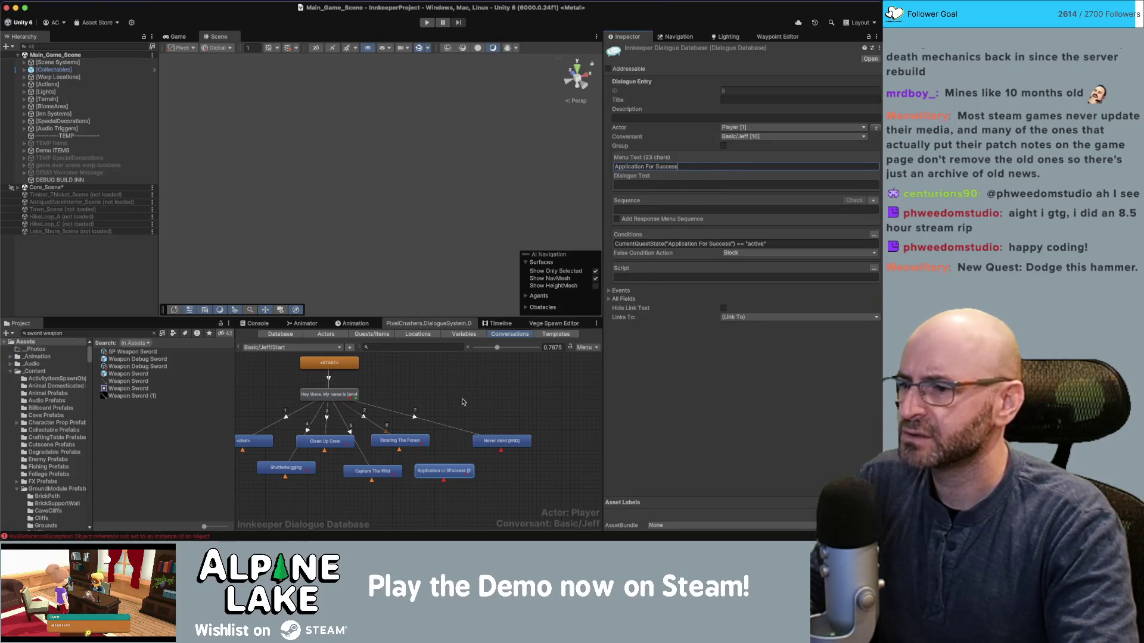
{"action": "left_click", "coordinate": [400, 444]}
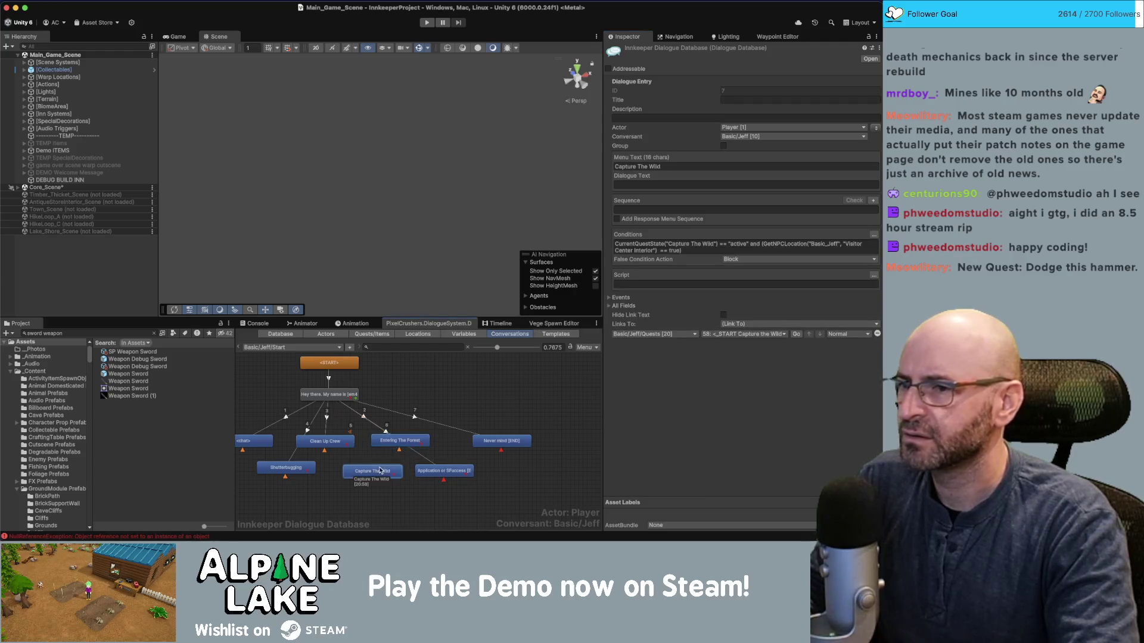
{"action": "left_click", "coordinate": [331, 441]}
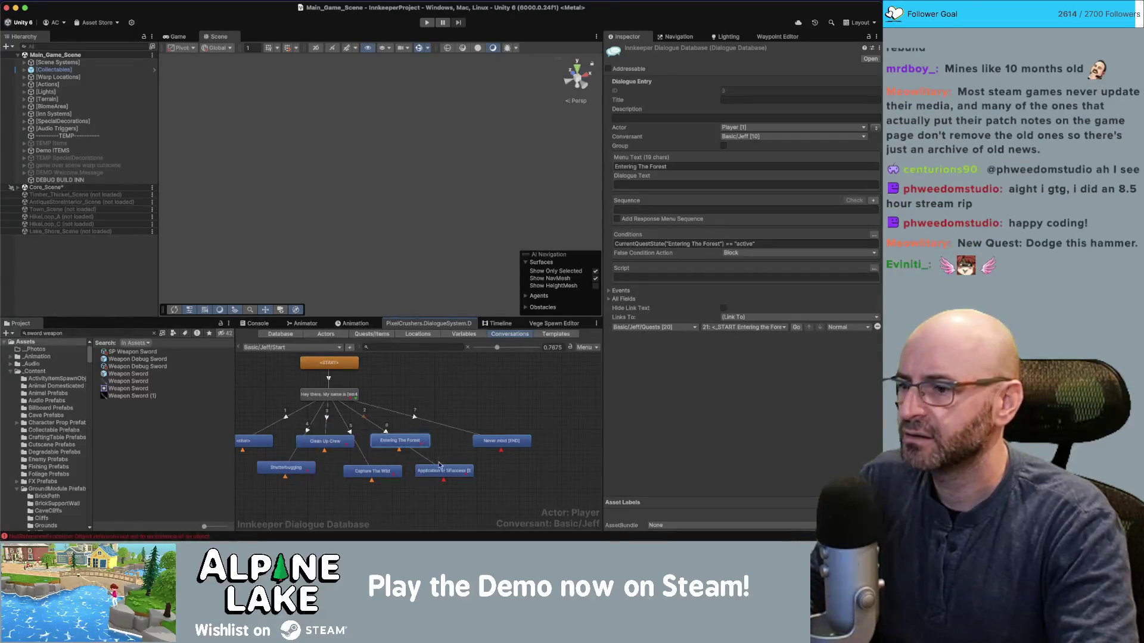
{"action": "left_click", "coordinate": [444, 472]}
Link the Application For Success response to entry 94 <_START Application For Success> in Jeff's Quests.
{"action": "left_click", "coordinate": [733, 317]}
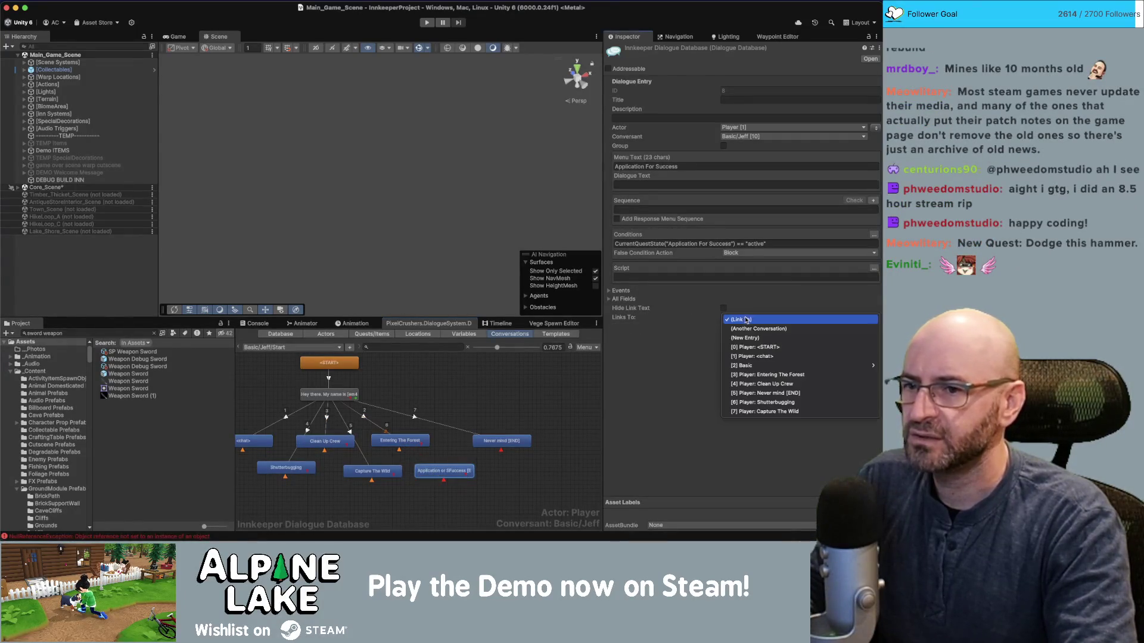
{"action": "left_click", "coordinate": [722, 329]}
{"action": "left_click", "coordinate": [695, 329]}
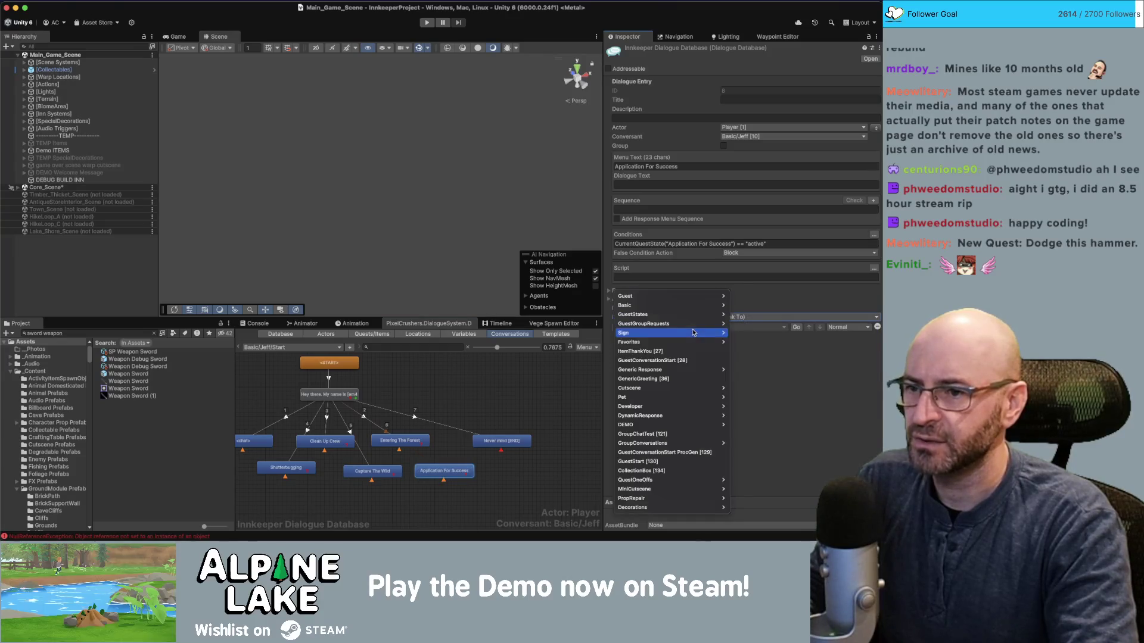
{"action": "mouse_move", "coordinate": [696, 302]}
{"action": "mouse_move", "coordinate": [752, 333]}
{"action": "left_click", "coordinate": [795, 335]}
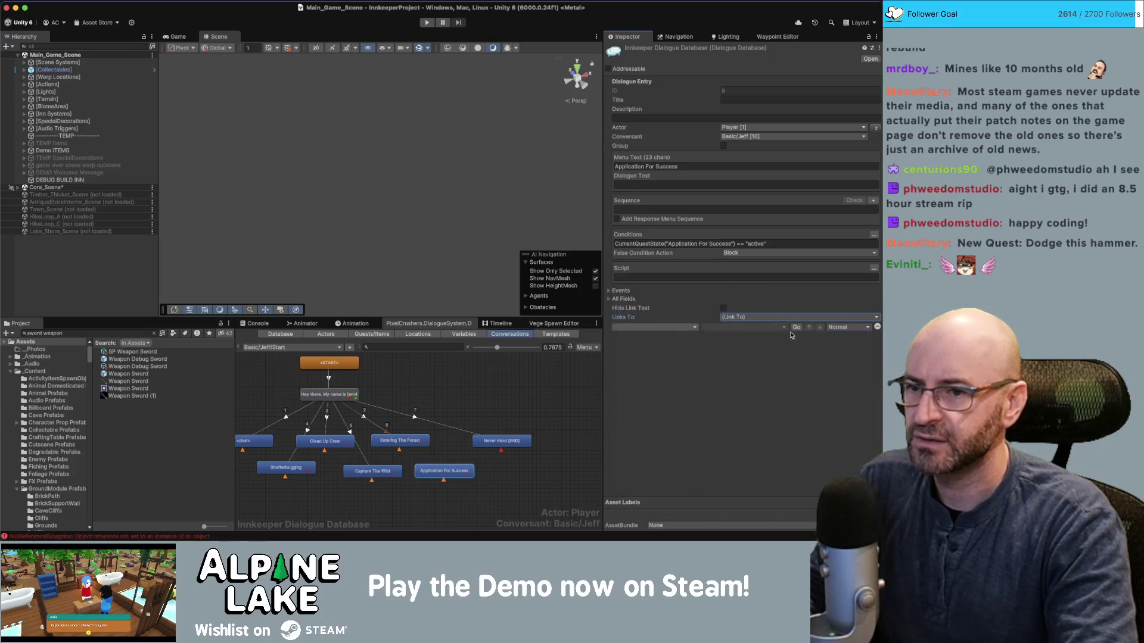
{"action": "left_click", "coordinate": [725, 338]}
{"action": "scroll", "coordinate": [725, 337], "scroll_direction": "down", "scroll_amount": 10}
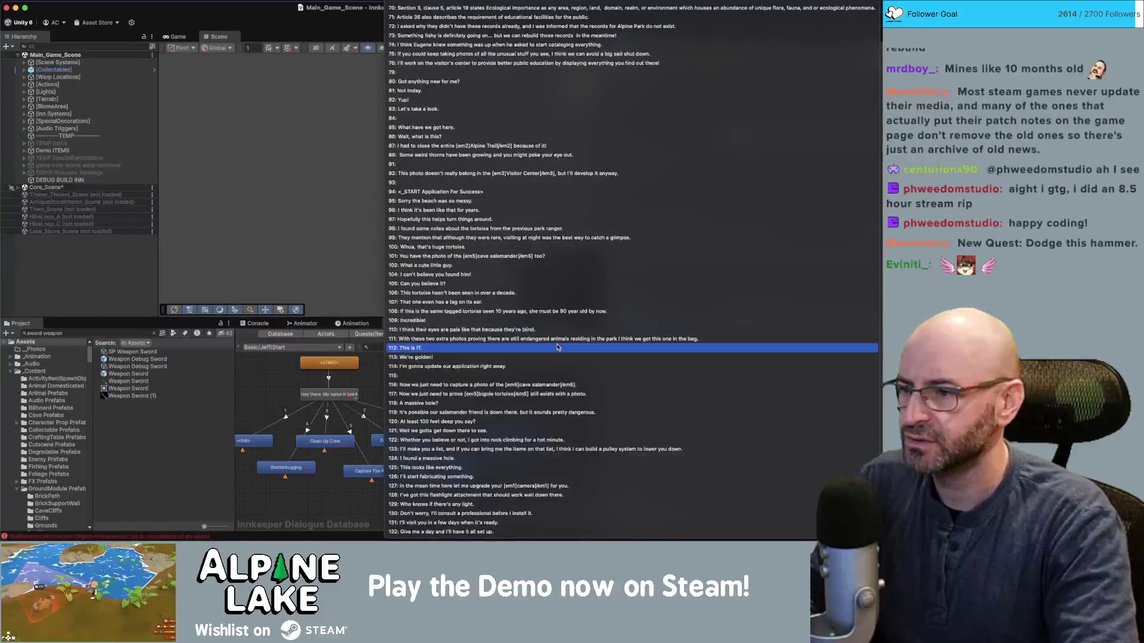
{"action": "left_click", "coordinate": [487, 192]}
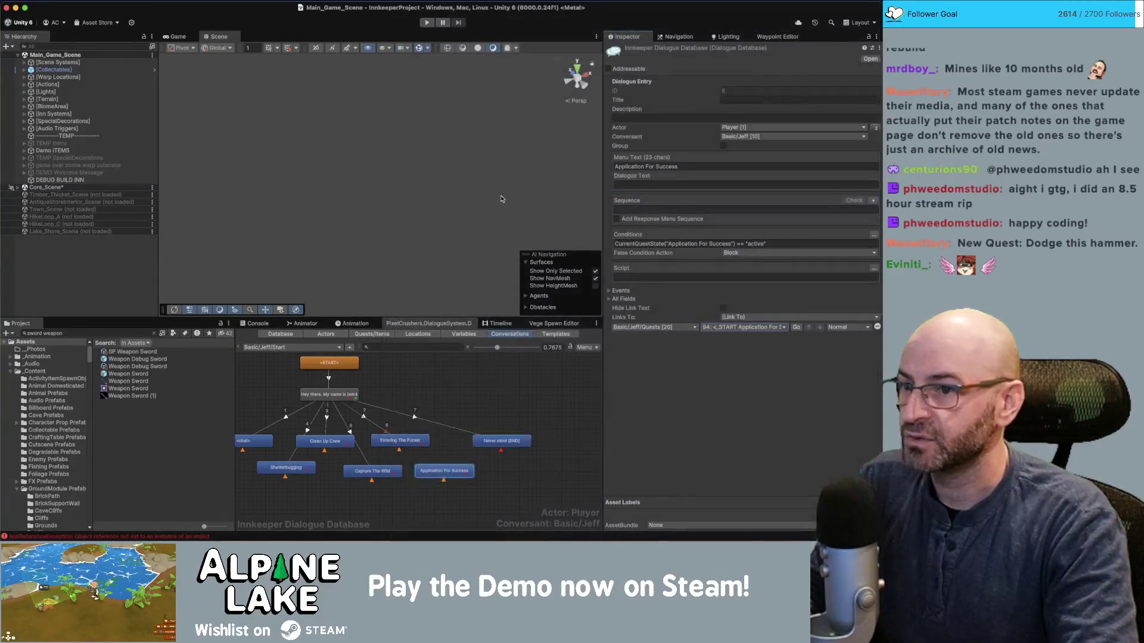
Check the response nodes and jump to the linked Basic/Jeff/Quests conversation graph.
{"action": "left_click", "coordinate": [400, 441]}
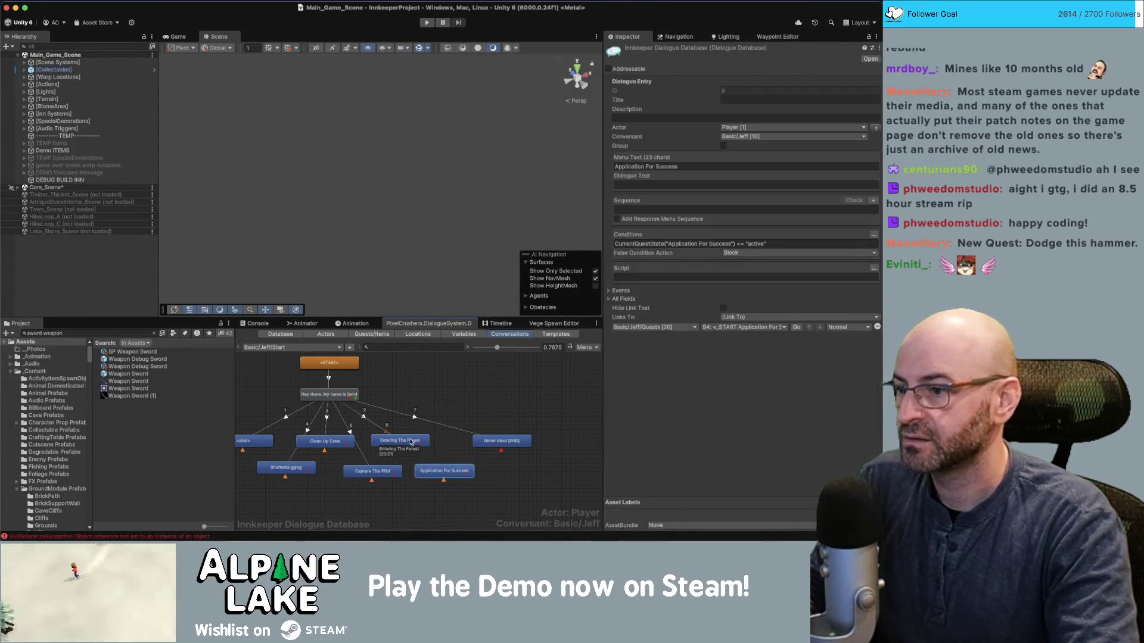
{"action": "left_click_drag", "start_coordinate": [447, 472], "coordinate": [449, 471]}
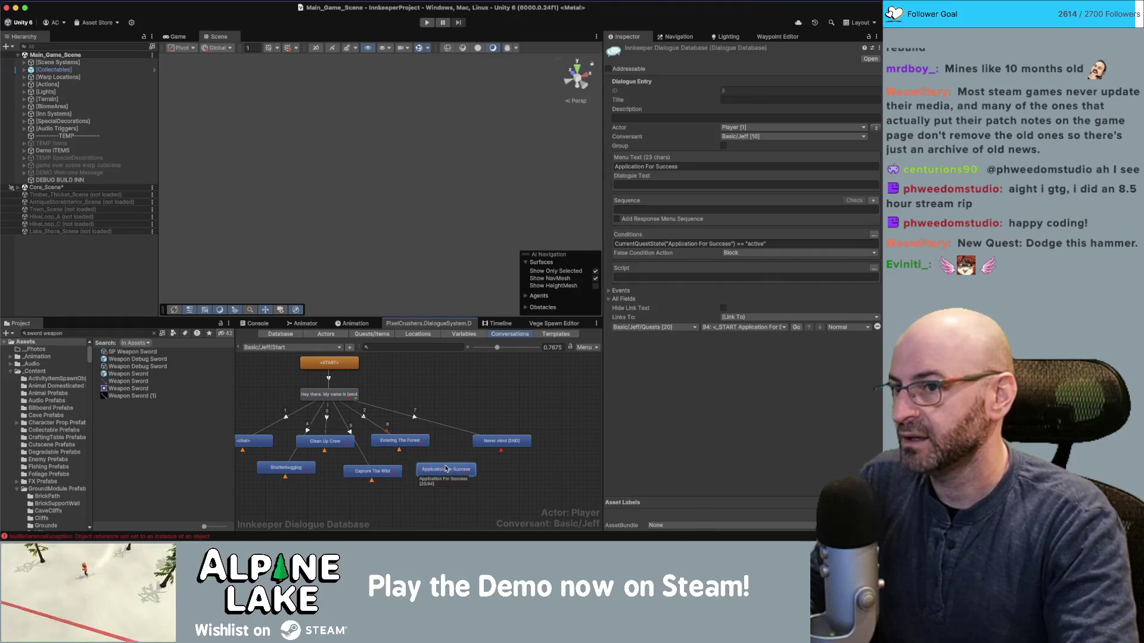
{"action": "left_click", "coordinate": [481, 419]}
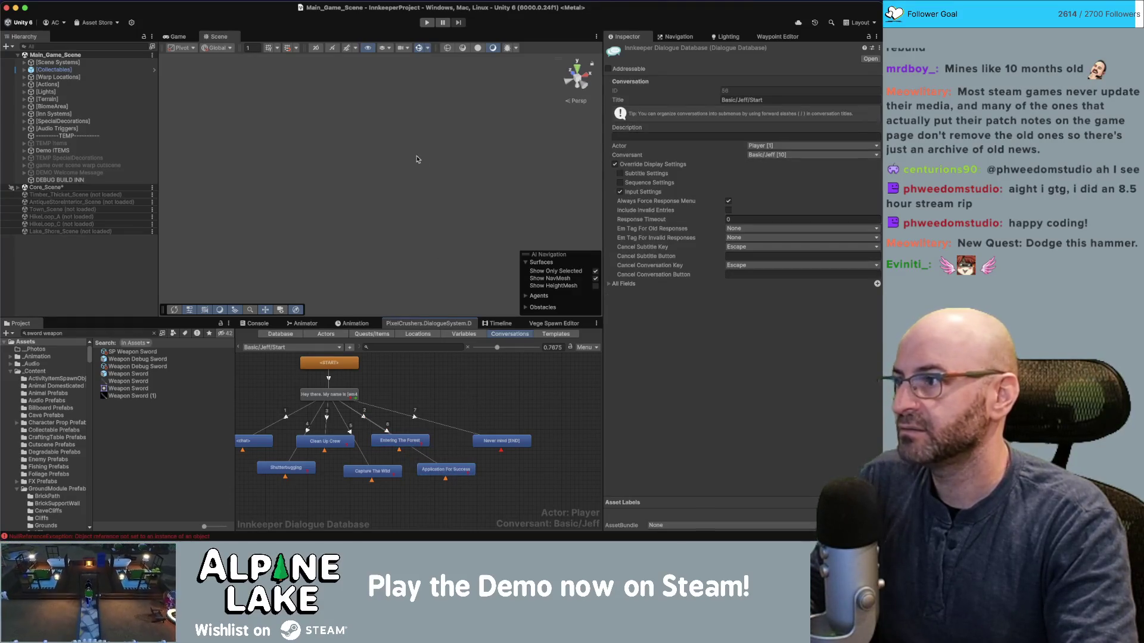
{"action": "left_click", "coordinate": [442, 474]}
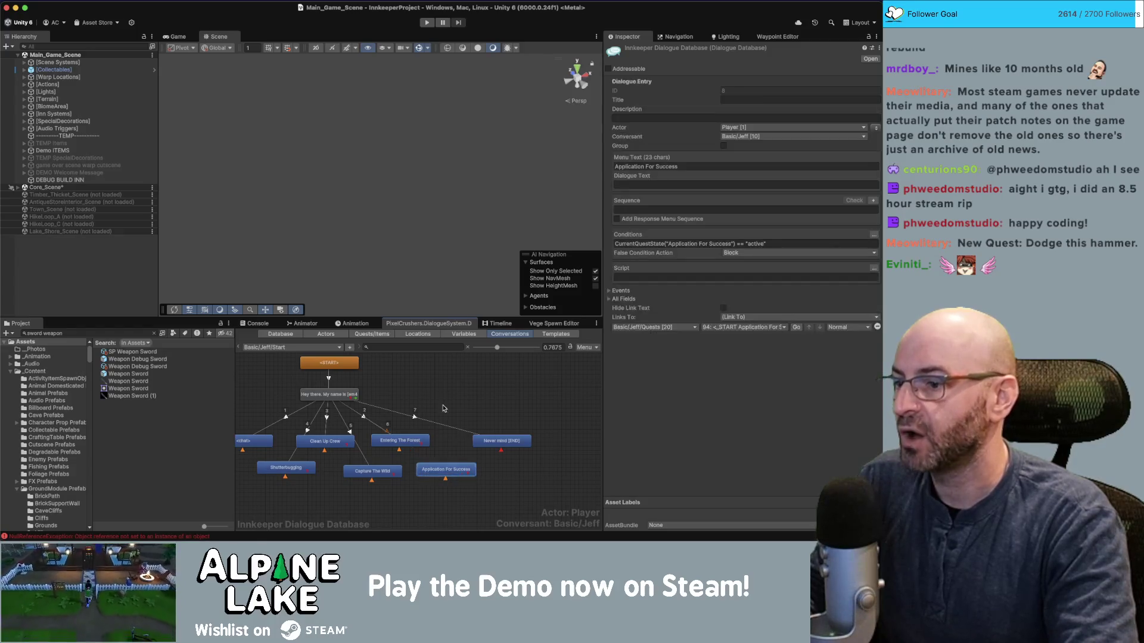
{"action": "left_click", "coordinate": [796, 327]}
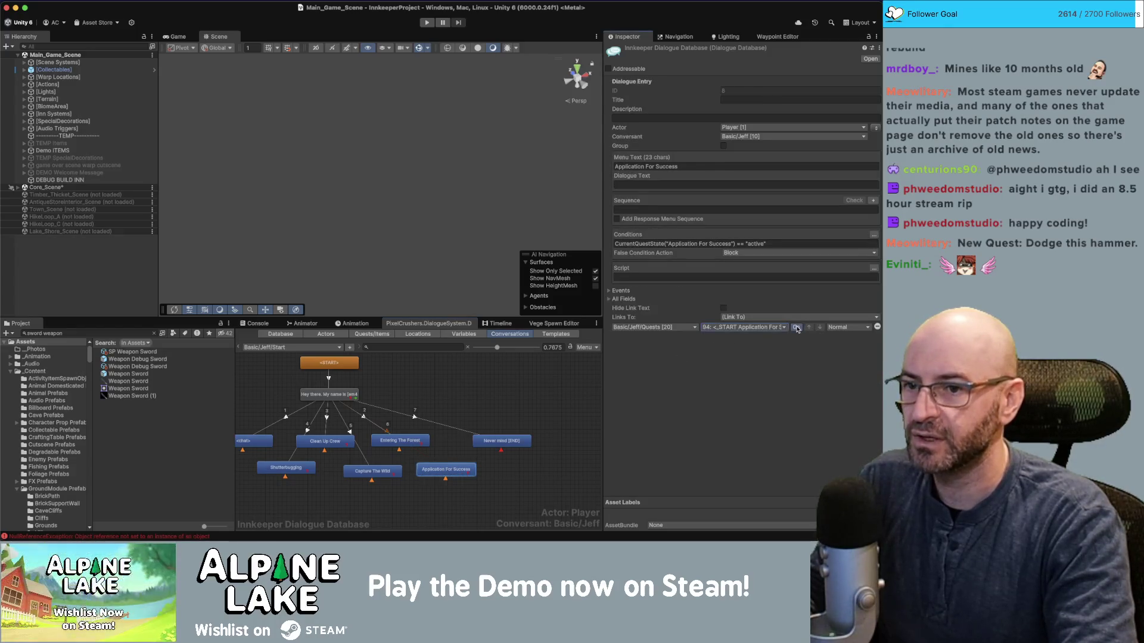
{"action": "scroll", "coordinate": [400, 433], "scroll_direction": "left", "scroll_amount": 5}
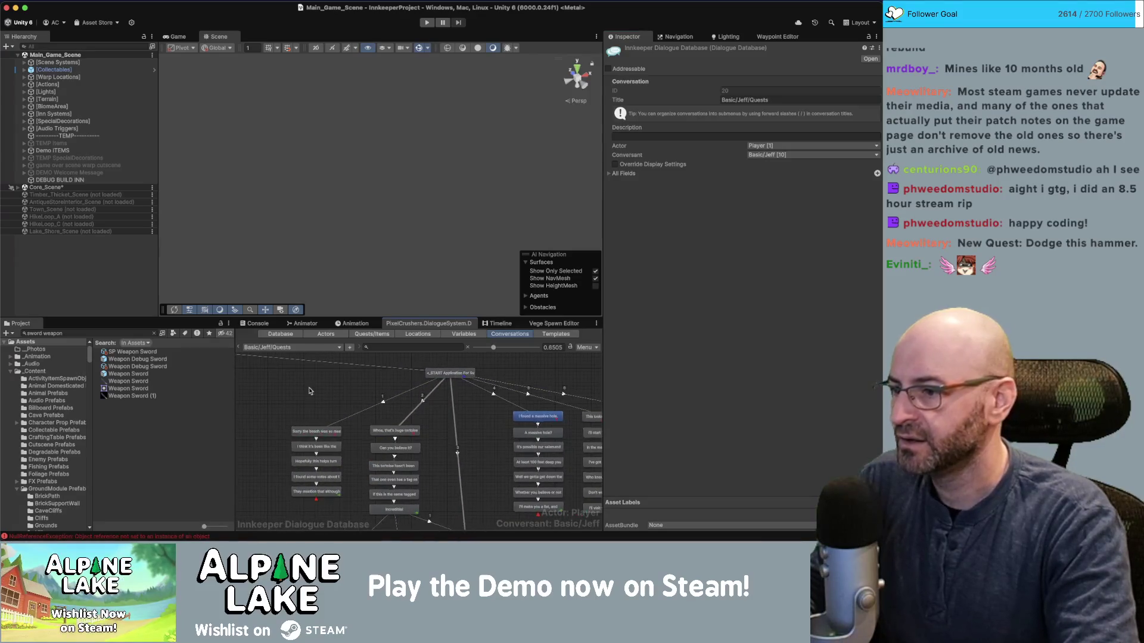
Title the 'Sorry the beach was so messy' and huge tortoise lines <highlight>.
{"action": "left_click", "coordinate": [311, 434]}
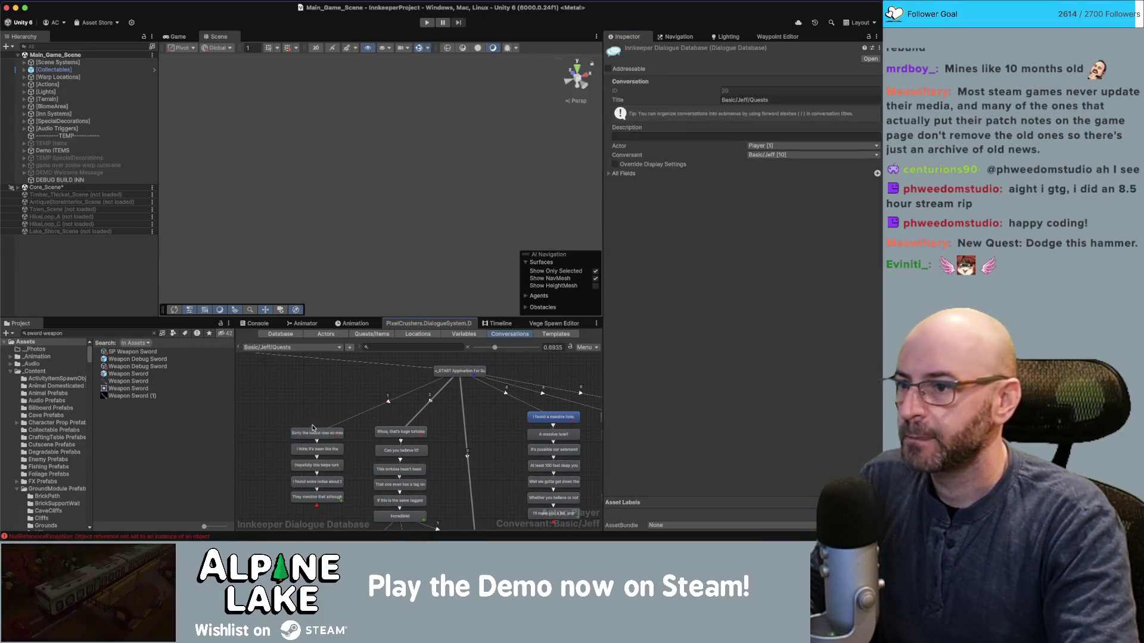
{"action": "left_click", "coordinate": [732, 100]}
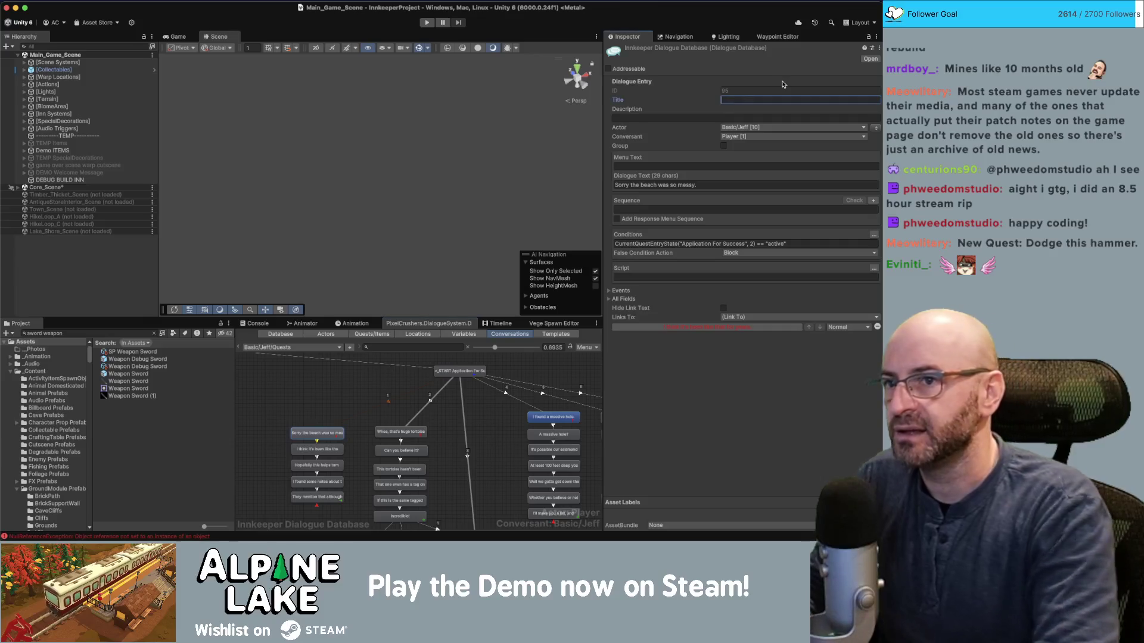
{"action": "type", "text": "<highlight>"}
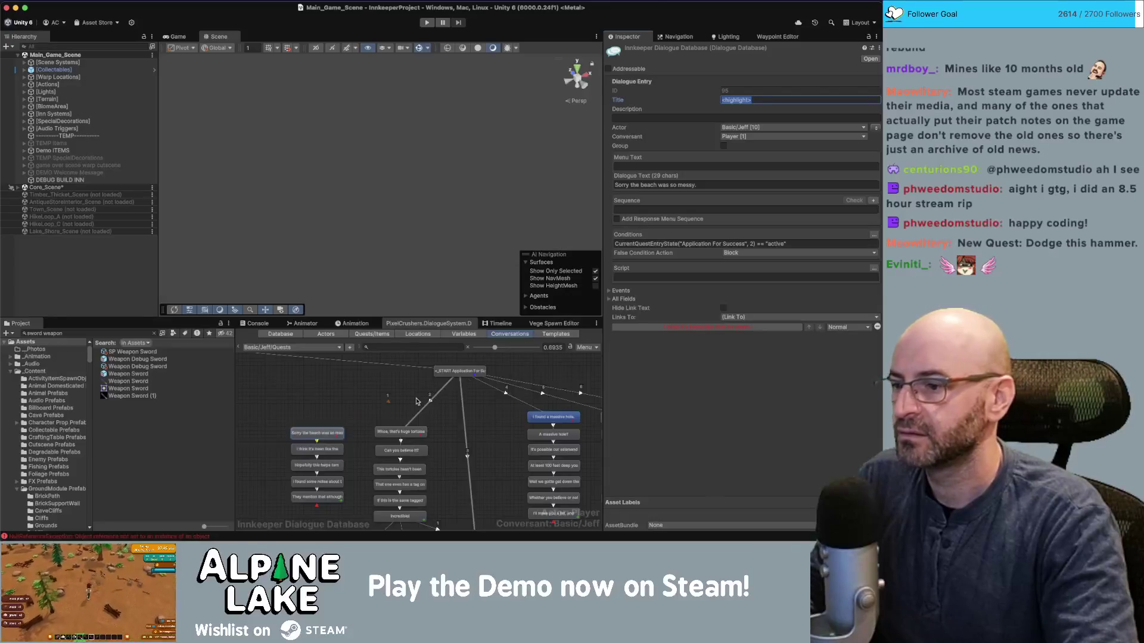
{"action": "left_click", "coordinate": [356, 385]}
{"action": "left_click", "coordinate": [400, 431]}
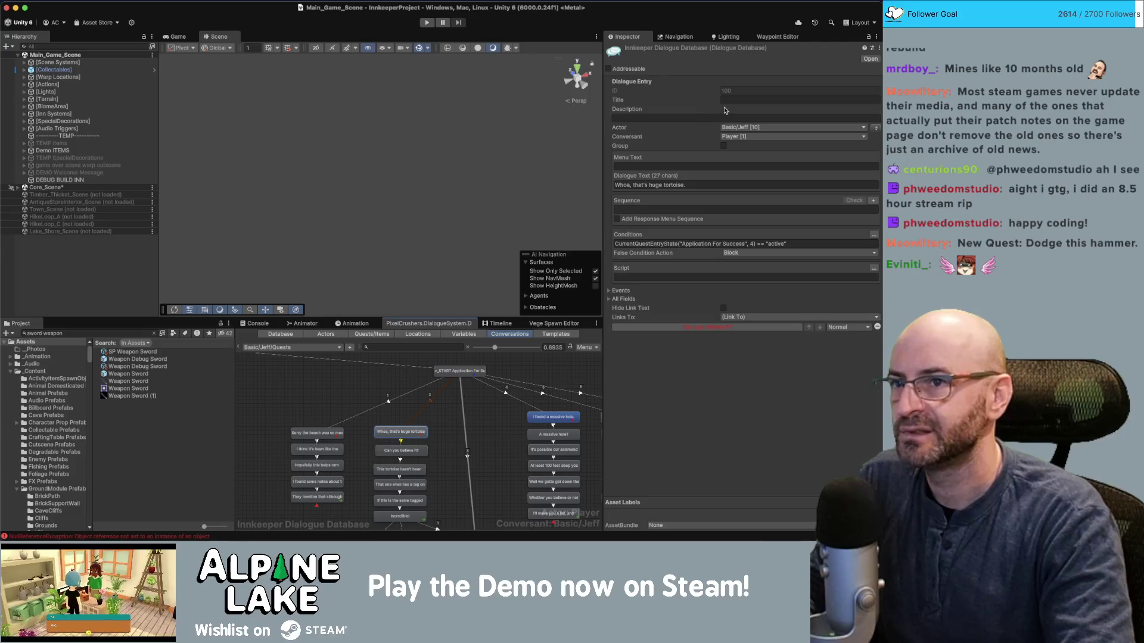
{"action": "left_click", "coordinate": [731, 101]}
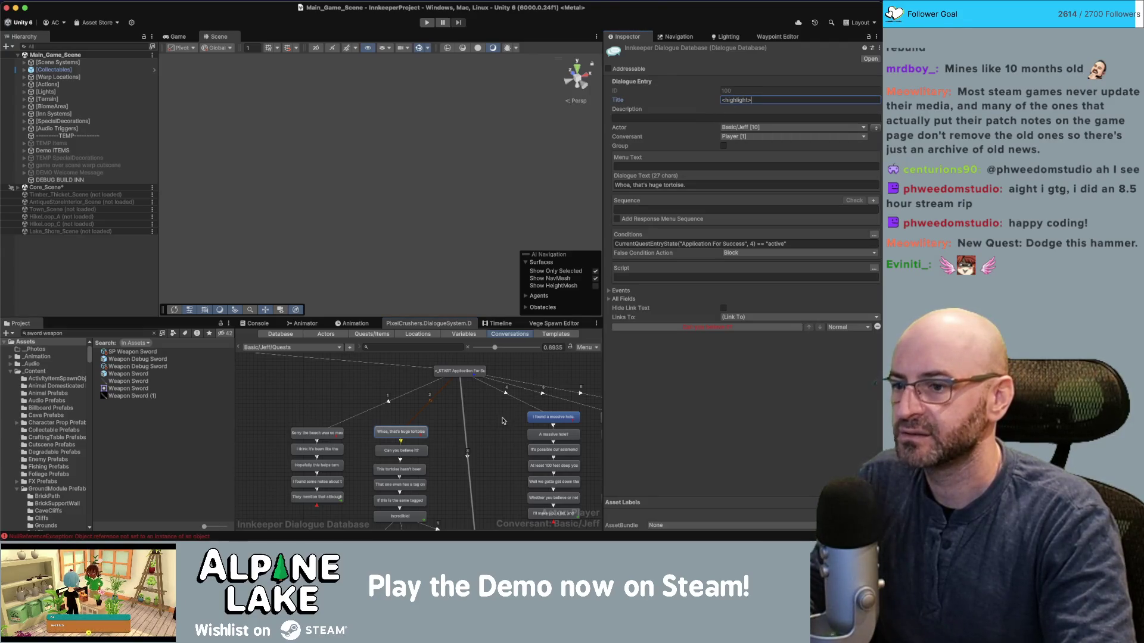
Set the 'You have the photo' and 'I found a massive hole' lines' Title to <highlight>.
{"action": "left_click_drag", "start_coordinate": [502, 421], "coordinate": [477, 348]}
{"action": "left_click", "coordinate": [450, 471]}
{"action": "left_click", "coordinate": [722, 100]}
{"action": "type", "text": "<highlight>"}
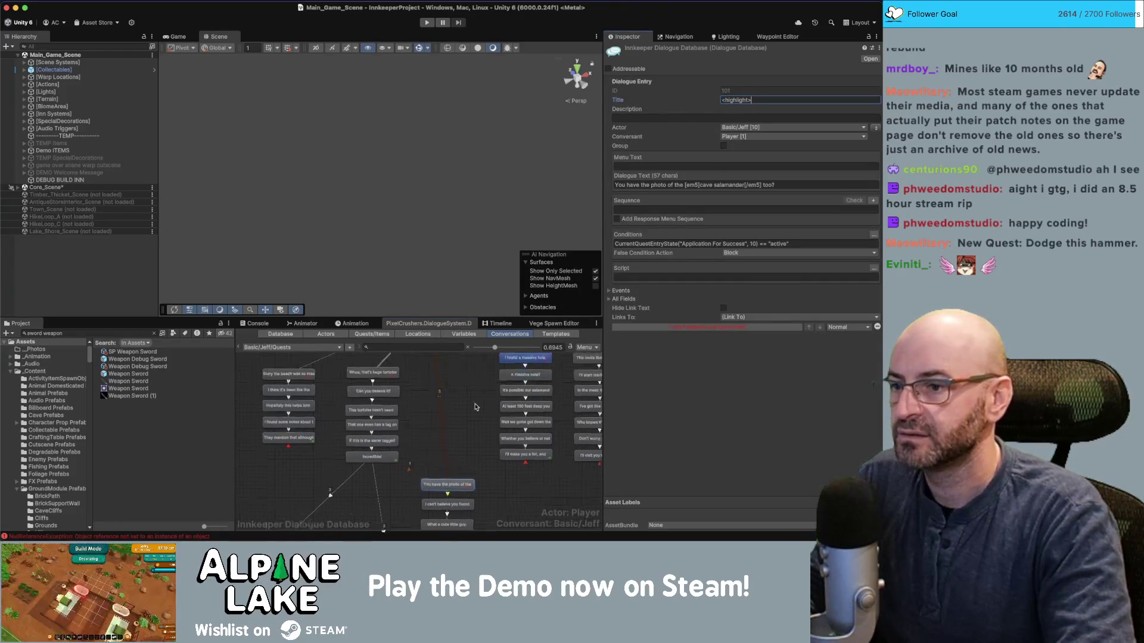
{"action": "left_click_drag", "start_coordinate": [480, 391], "coordinate": [458, 452]}
{"action": "left_click", "coordinate": [506, 410]}
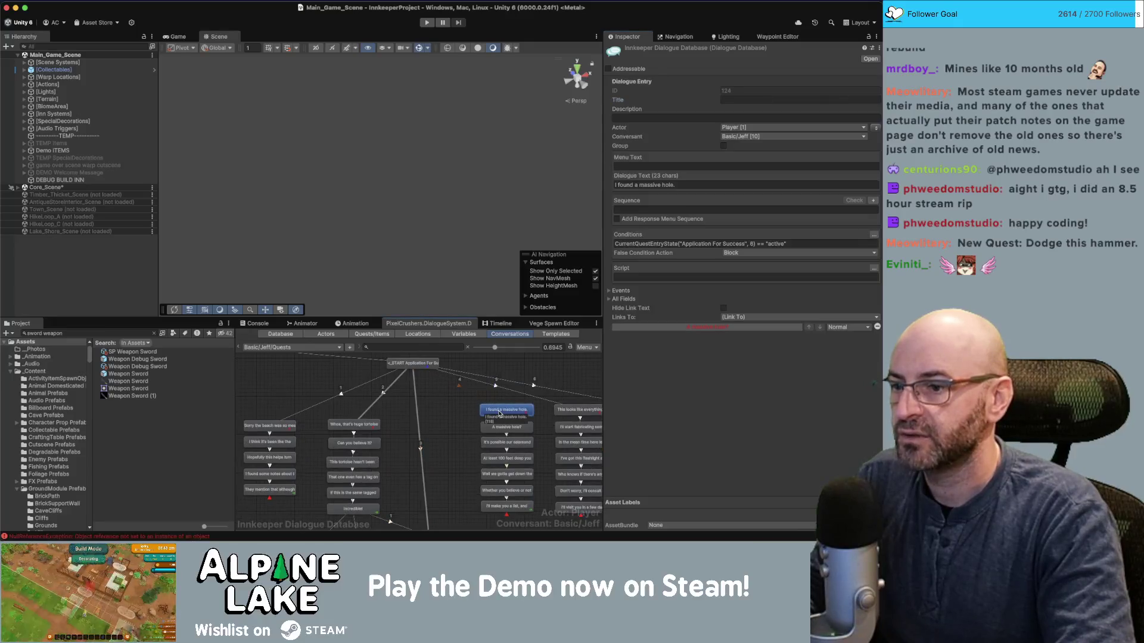
{"action": "left_click", "coordinate": [725, 98]}
{"action": "type", "text": "<highlight>"}
Title the 'This looks like everything' line <highlight> and review the fabricating and Give me a day lines.
{"action": "left_click_drag", "start_coordinate": [406, 419], "coordinate": [379, 417]}
{"action": "left_click", "coordinate": [516, 413]}
{"action": "left_click", "coordinate": [730, 98]}
{"action": "left_click", "coordinate": [730, 98]}
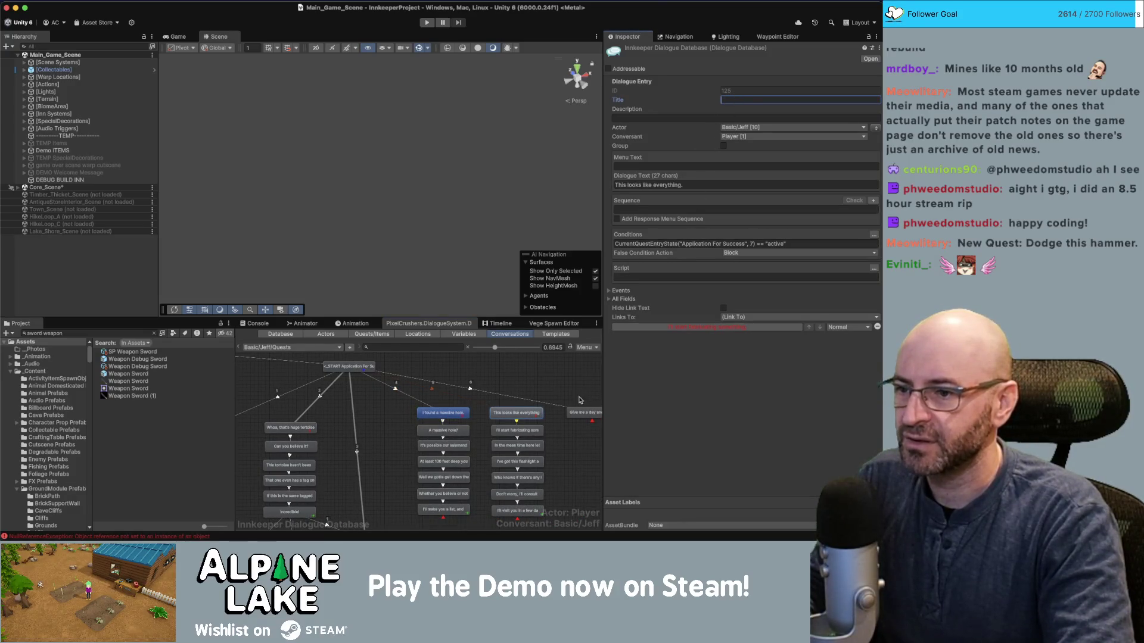
{"action": "type", "text": "<highlight>"}
{"action": "scroll", "coordinate": [536, 405], "scroll_direction": "right", "scroll_amount": 3}
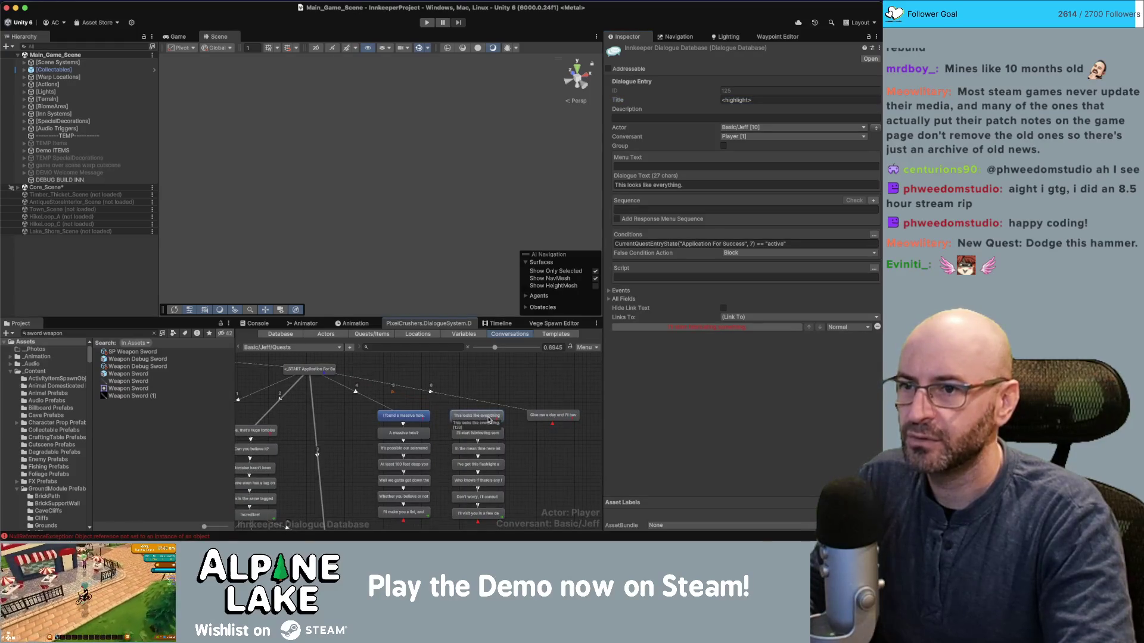
{"action": "left_click", "coordinate": [477, 434]}
{"action": "left_click", "coordinate": [552, 416]}
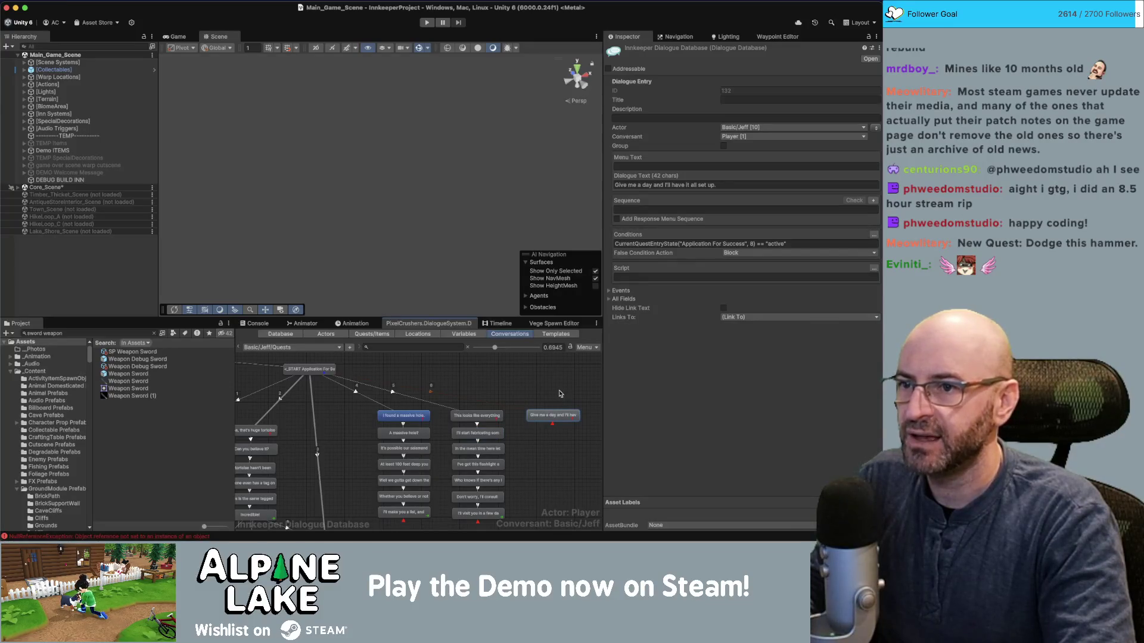
{"action": "left_click", "coordinate": [570, 367]}
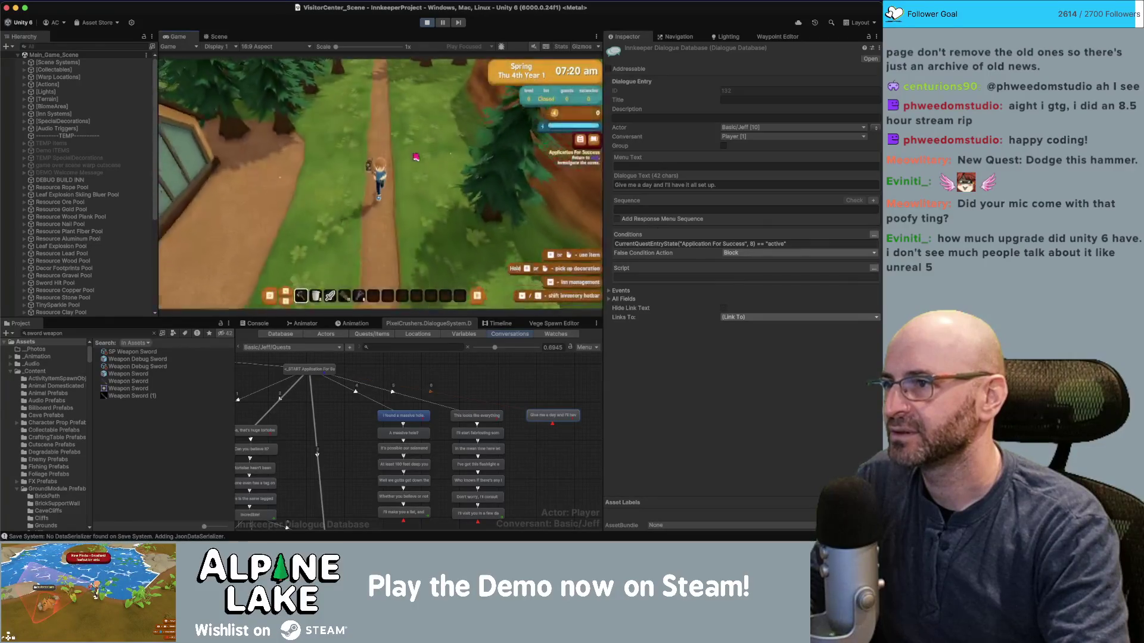
Walk into the visitor center and advance Jeff's dialogue to the previous ranger's tortoise notes line.
{"action": "key", "text": "w"}
{"action": "key", "text": "w"}
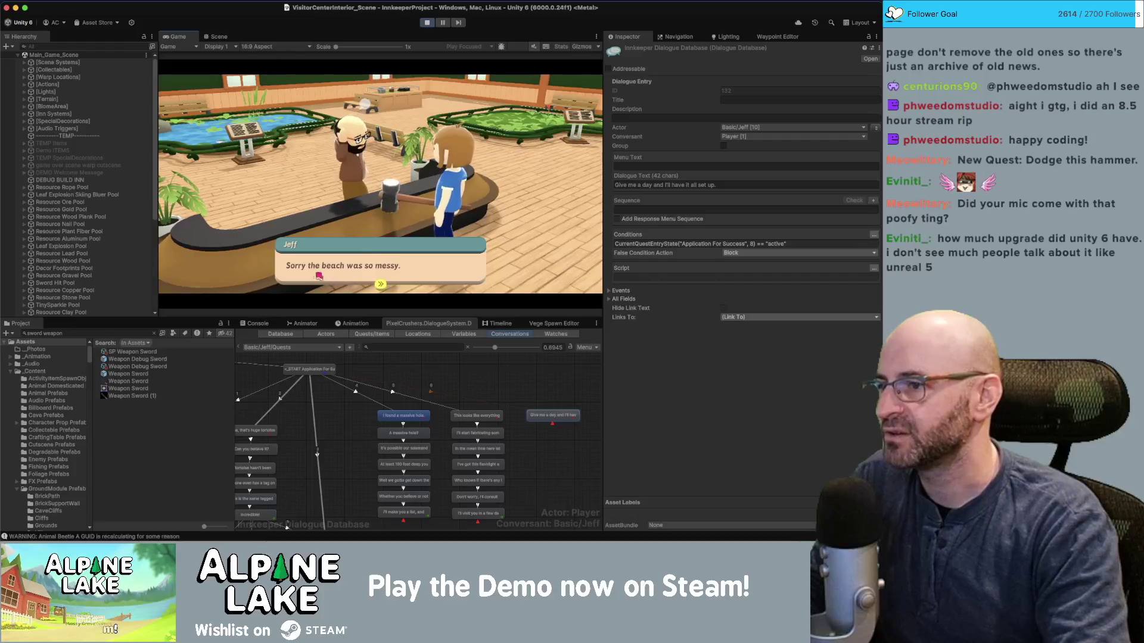
{"action": "left_click", "coordinate": [397, 271]}
{"action": "left_click", "coordinate": [448, 268]}
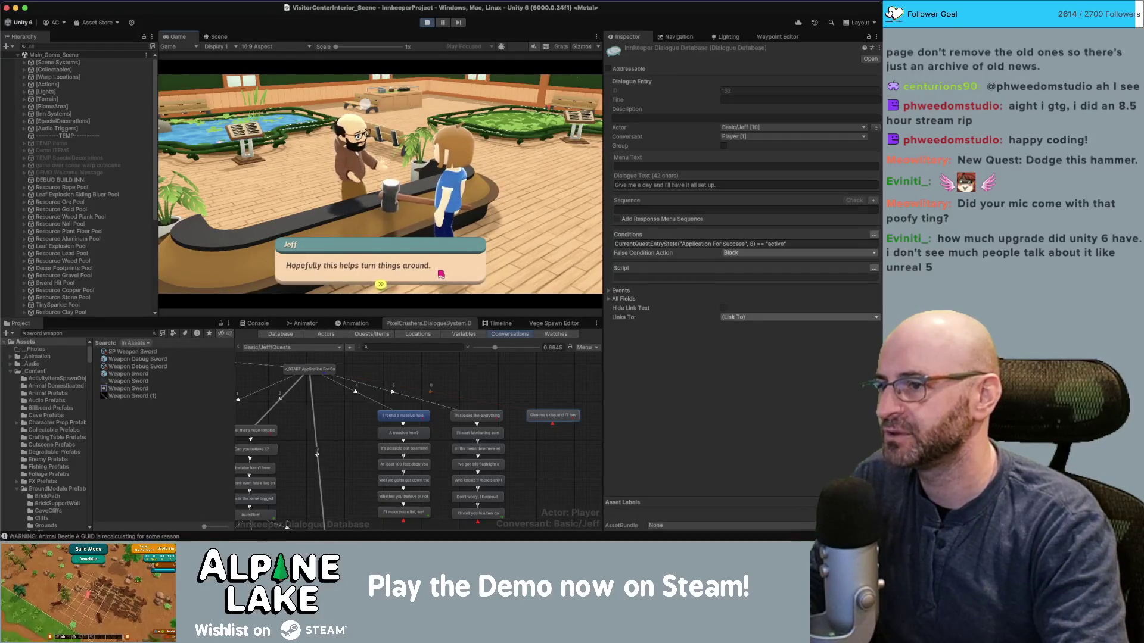
{"action": "left_click", "coordinate": [444, 272]}
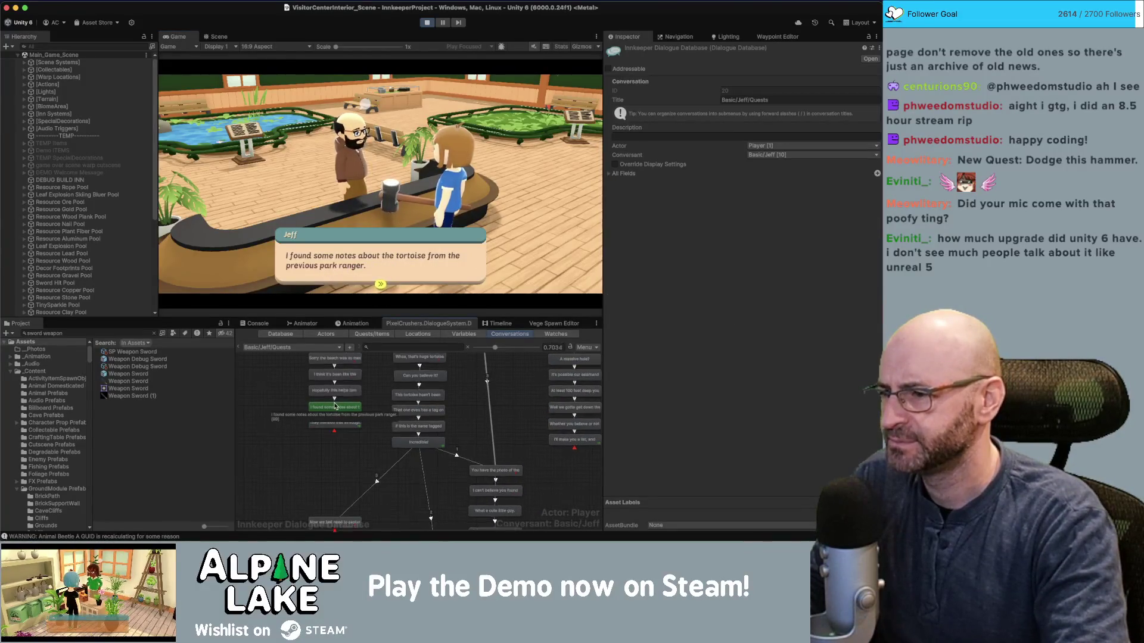
Wrap 'bigole tortoise' in [em5] tags in the 'I found some notes' Dialogue Text, then continue the dialogue.
{"action": "left_click", "coordinate": [335, 407]}
{"action": "left_click", "coordinate": [694, 185]}
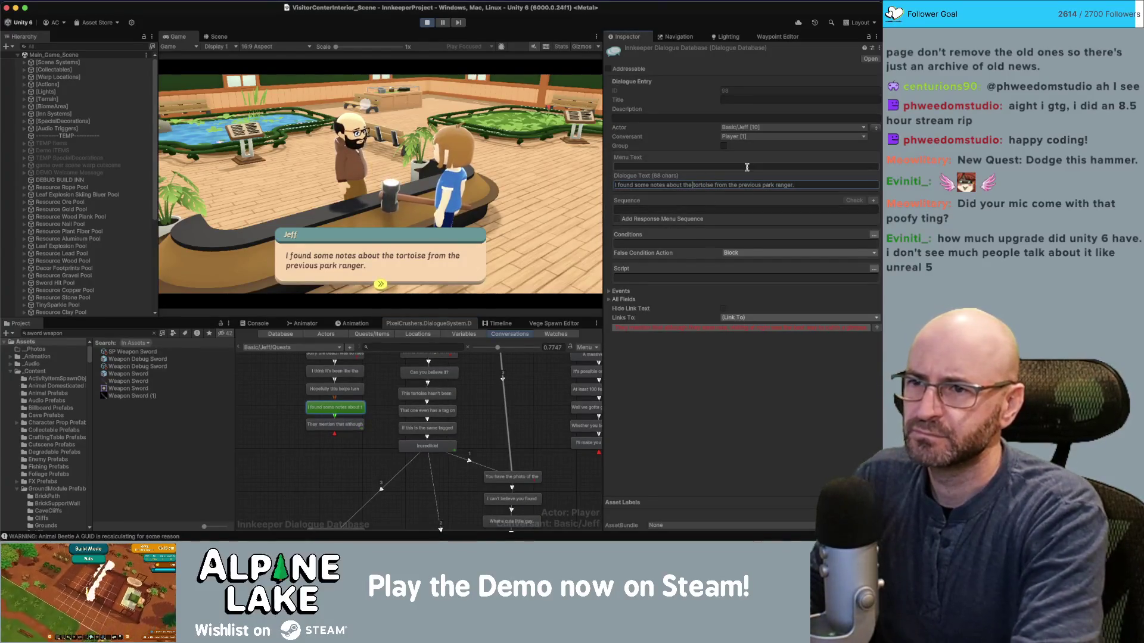
{"action": "type", "text": "5]"}
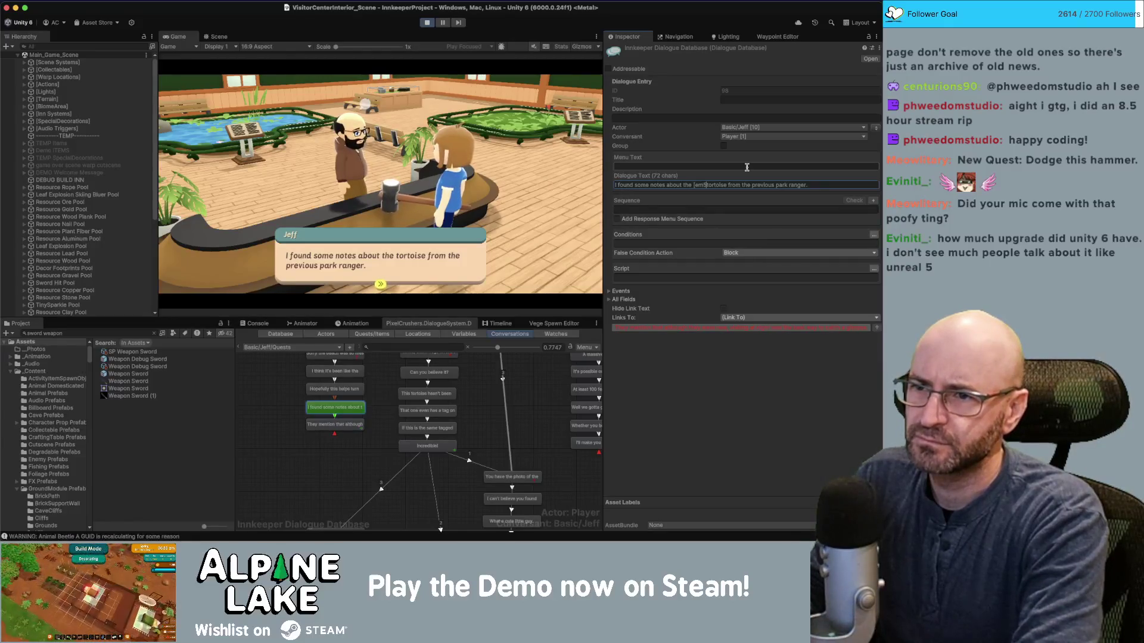
{"action": "type", "text": "bigole"}
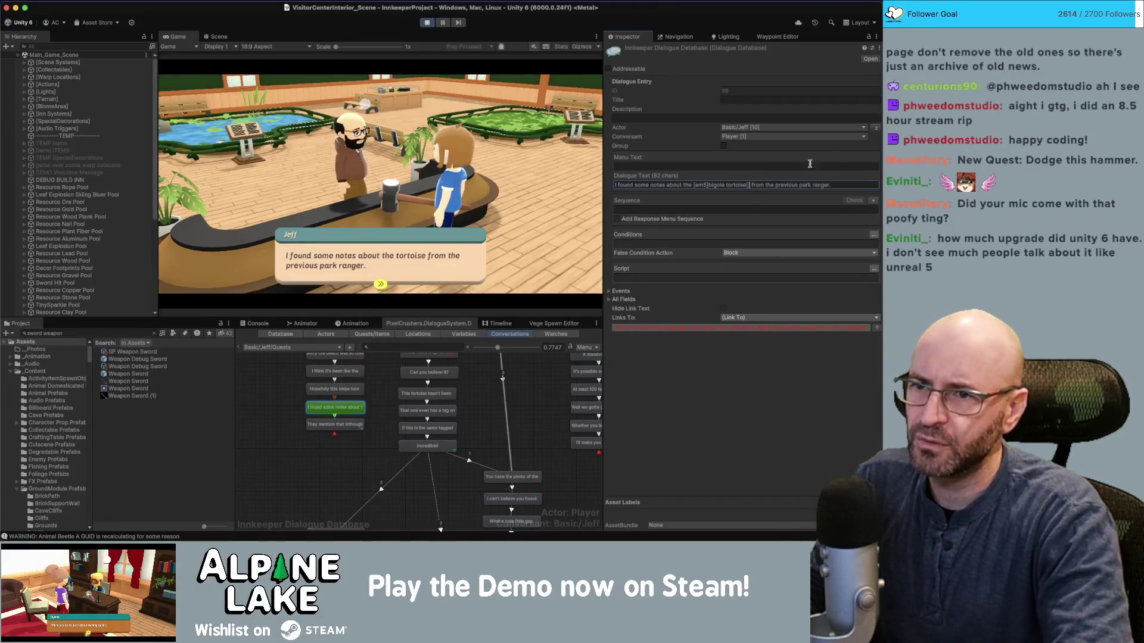
{"action": "type", "text": "5"}
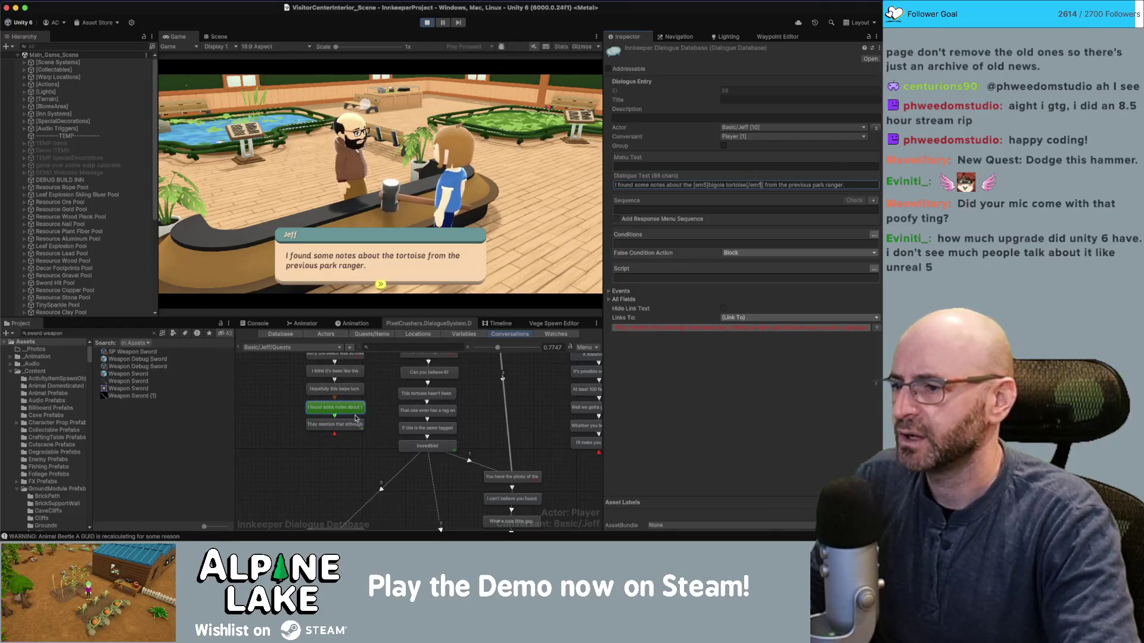
{"action": "left_click", "coordinate": [436, 253]}
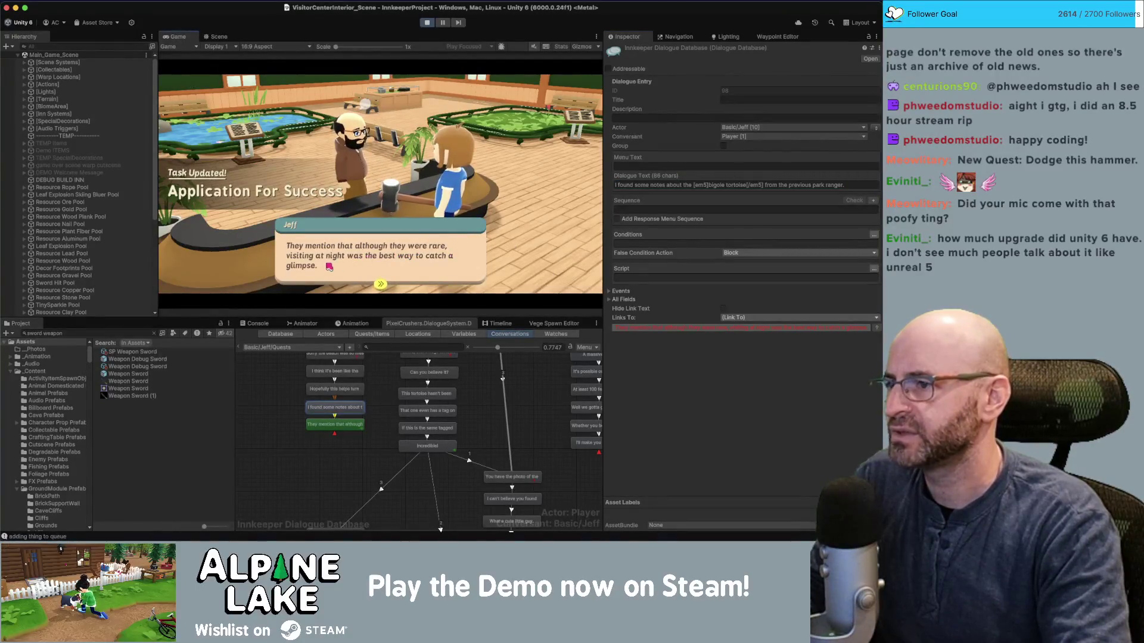
Finish Jeff's conversation and run the character up the lake shore beach to the two tortoises.
{"action": "left_click", "coordinate": [416, 257]}
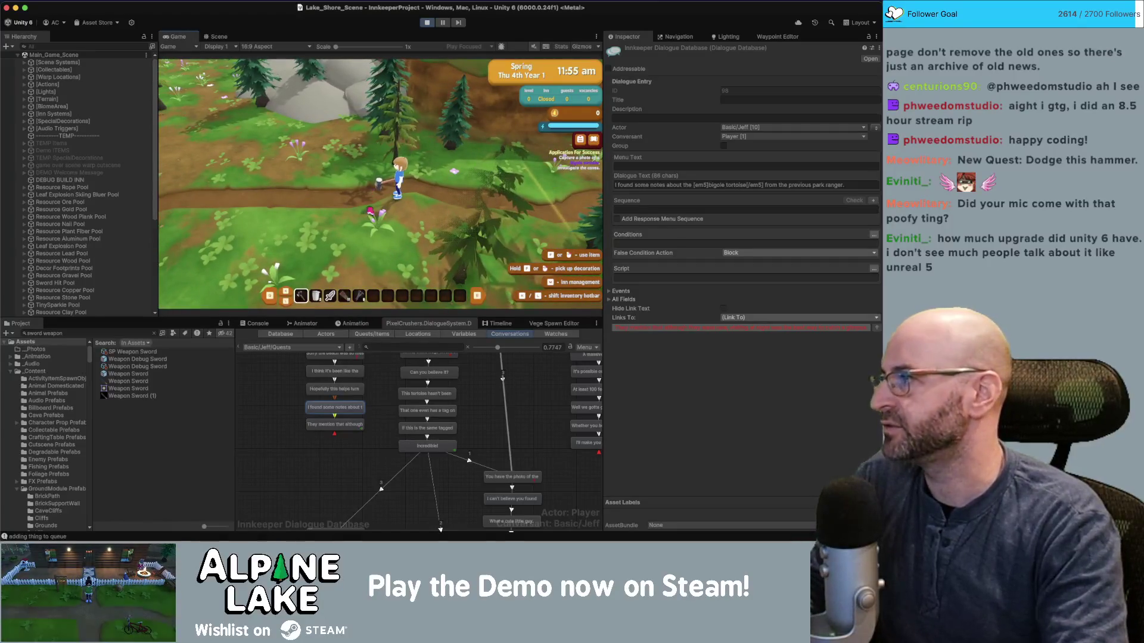
{"action": "key", "text": "a"}
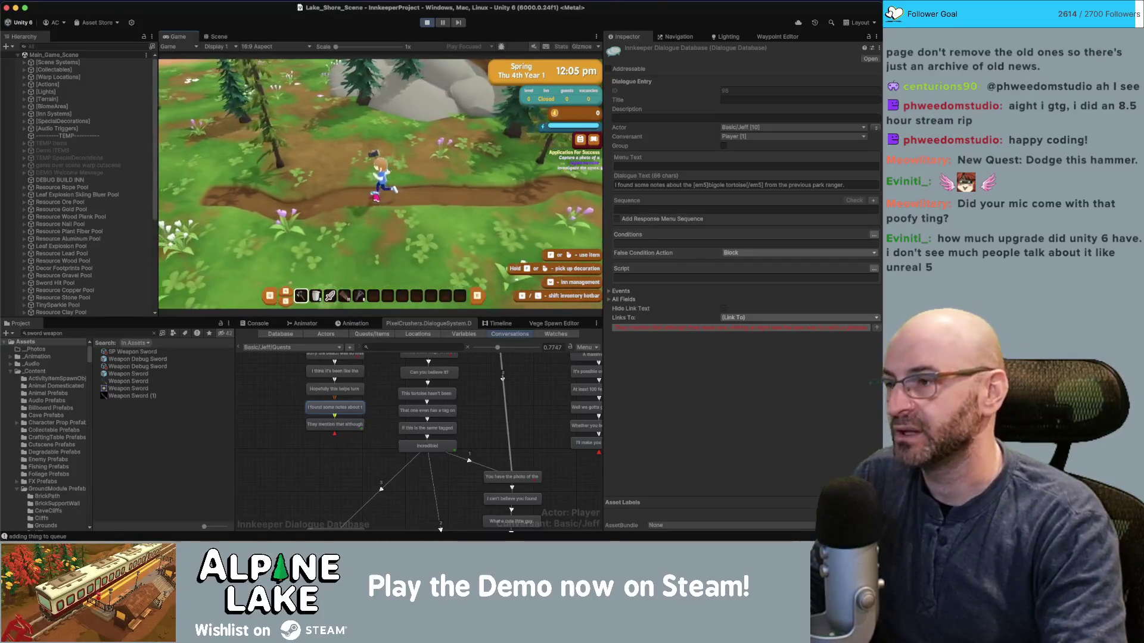
{"action": "key", "text": "s"}
{"action": "key", "text": "w"}
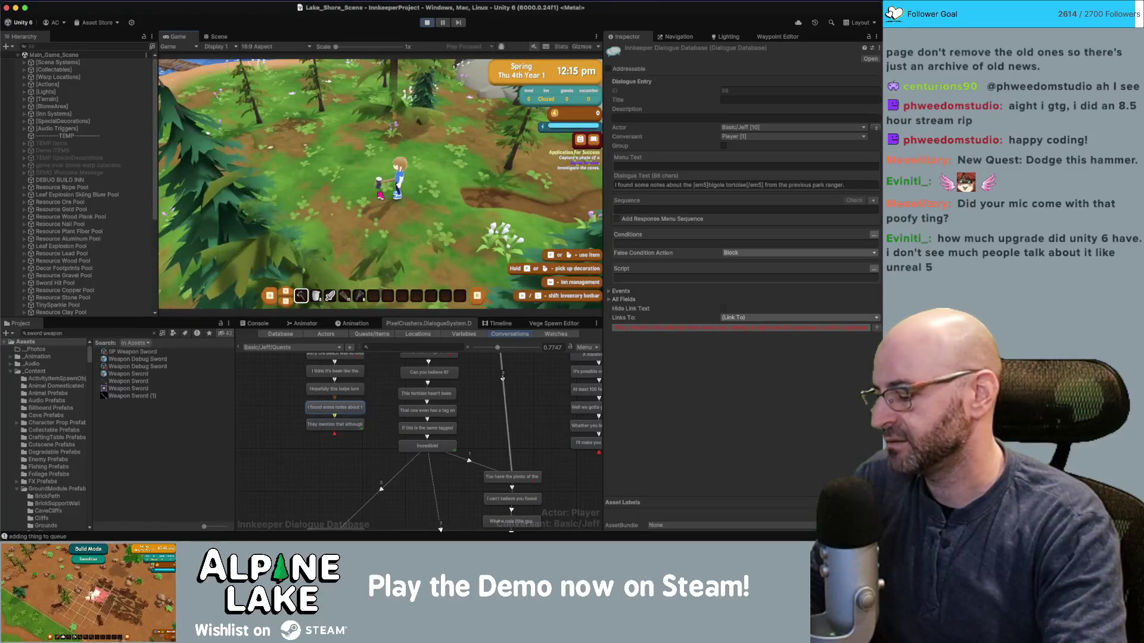
{"action": "key", "text": "w"}
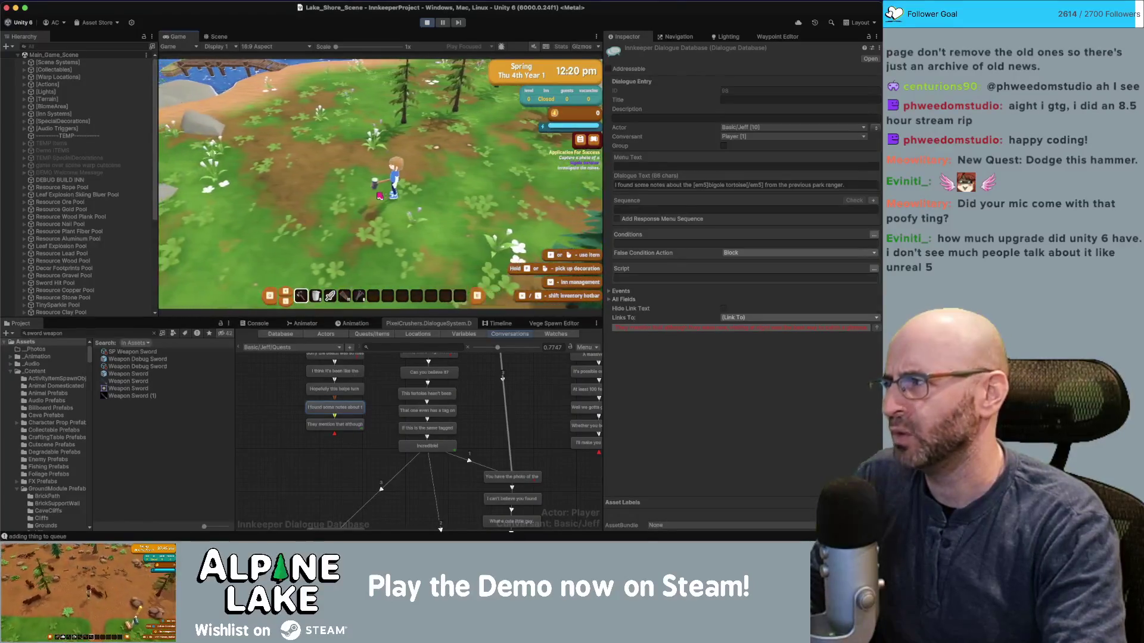
{"action": "key", "text": "w"}
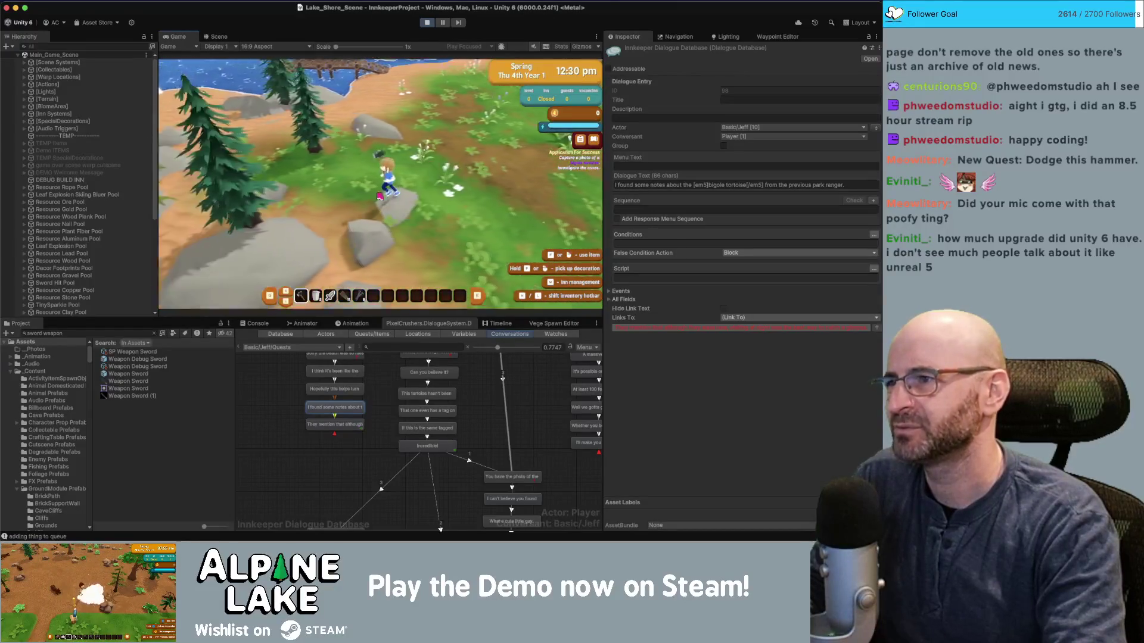
{"action": "key", "text": "w"}
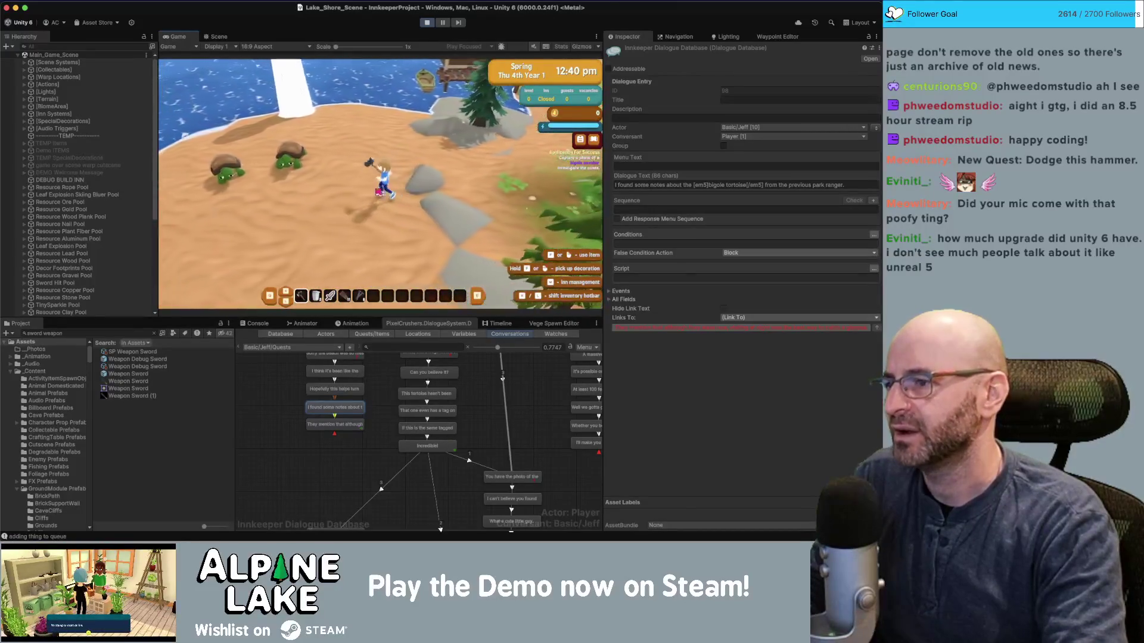
{"action": "left_click", "coordinate": [148, 333]}
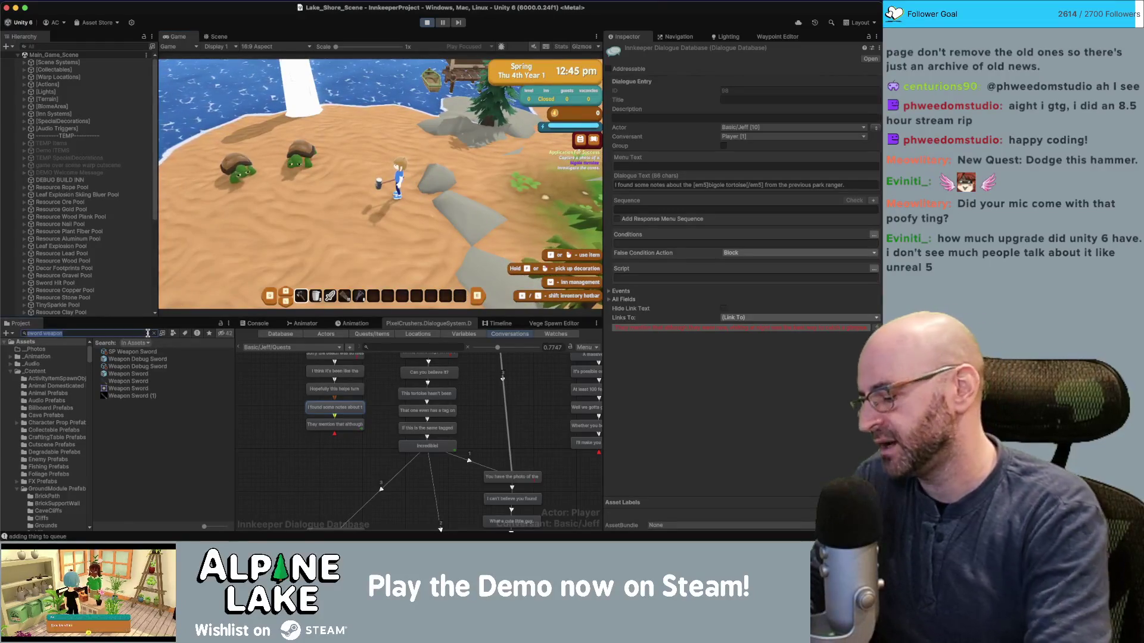
Search the Project for 'camera tool' and give the player the Tool Camera item.
{"action": "type", "text": "camera tool"}
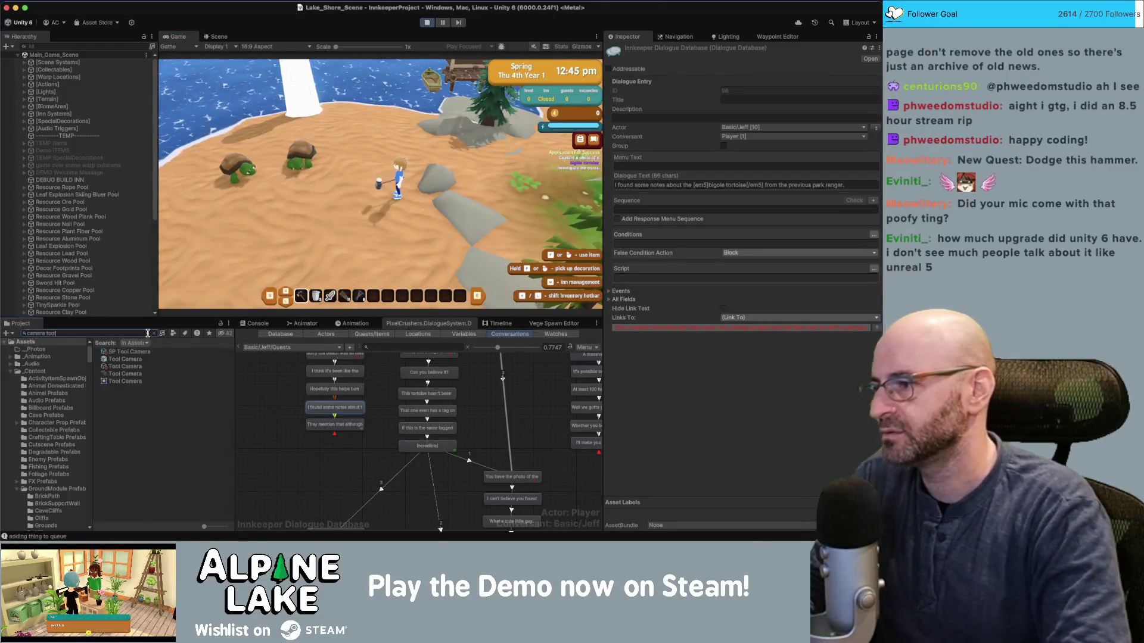
{"action": "key", "text": "Down"}
{"action": "key", "text": "Down"}
{"action": "key", "text": "Down"}
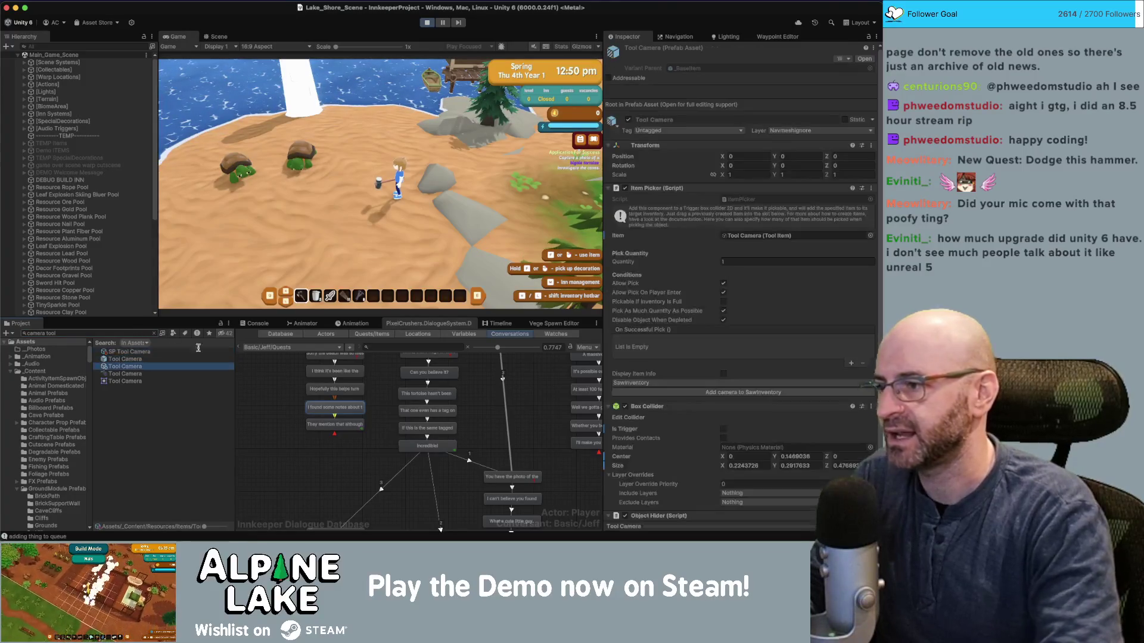
{"action": "scroll", "coordinate": [738, 358], "scroll_direction": "down", "scroll_amount": 10}
{"action": "left_click", "coordinate": [739, 479]}
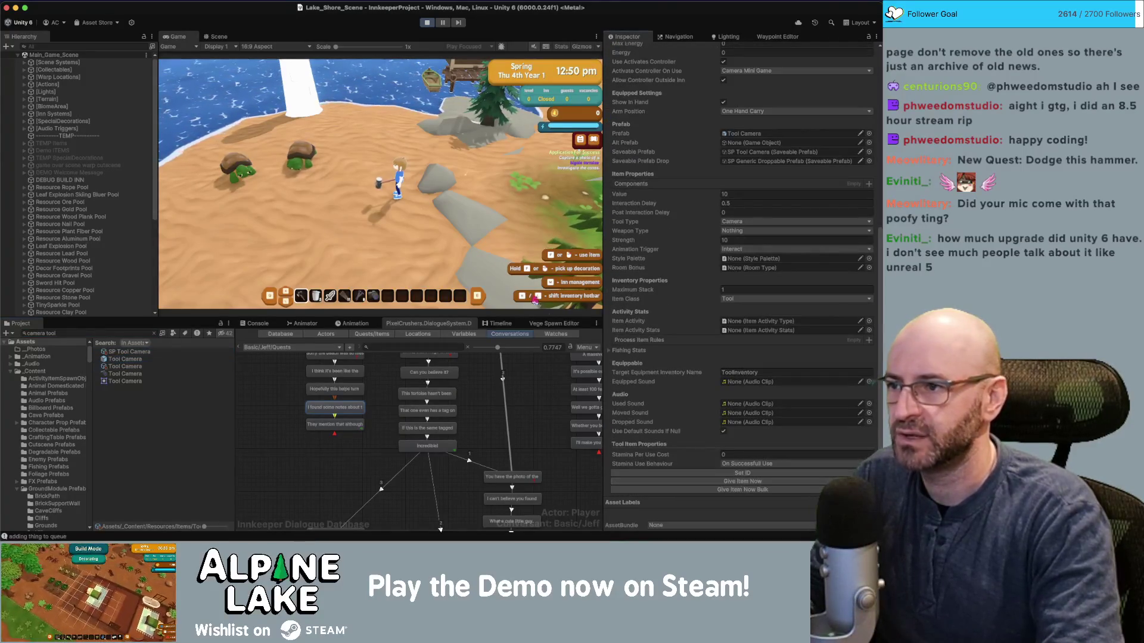
Use the camera in game, dismiss the photo tutorial, and walk onto the grassy path to the NPC.
{"action": "left_click", "coordinate": [427, 206]}
{"action": "left_click", "coordinate": [364, 233]}
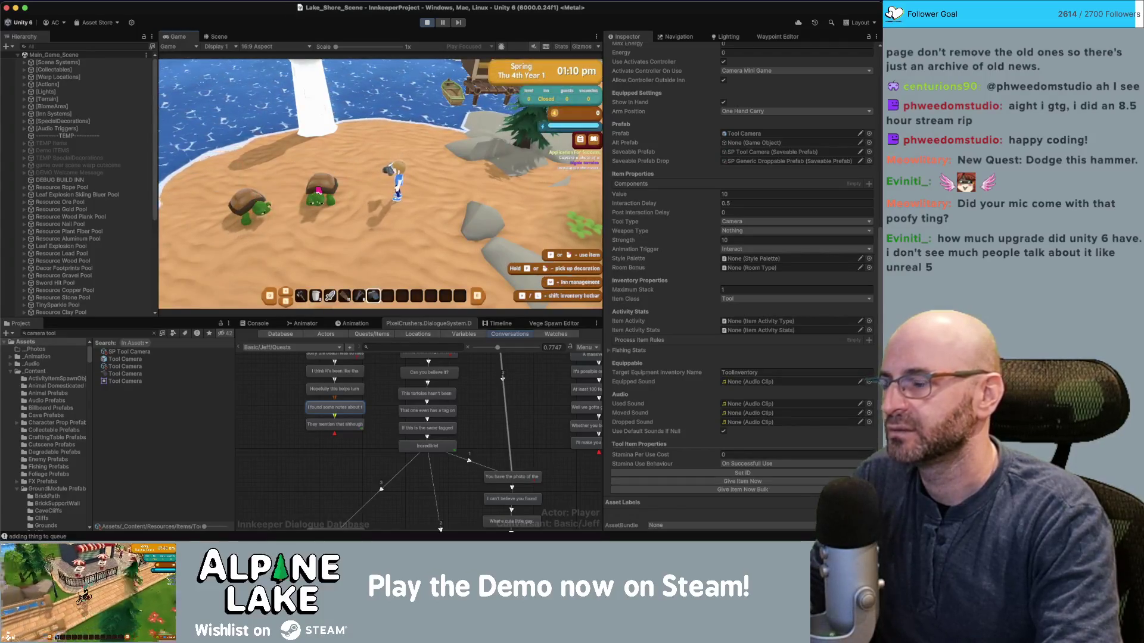
{"action": "key", "text": "w"}
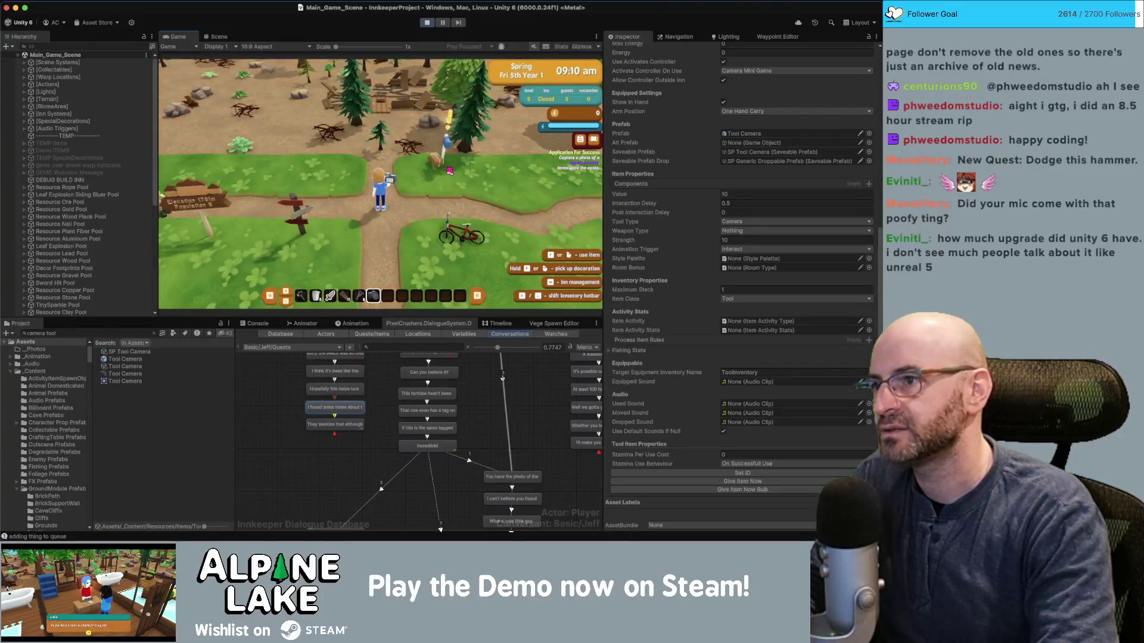
{"action": "key", "text": "e"}
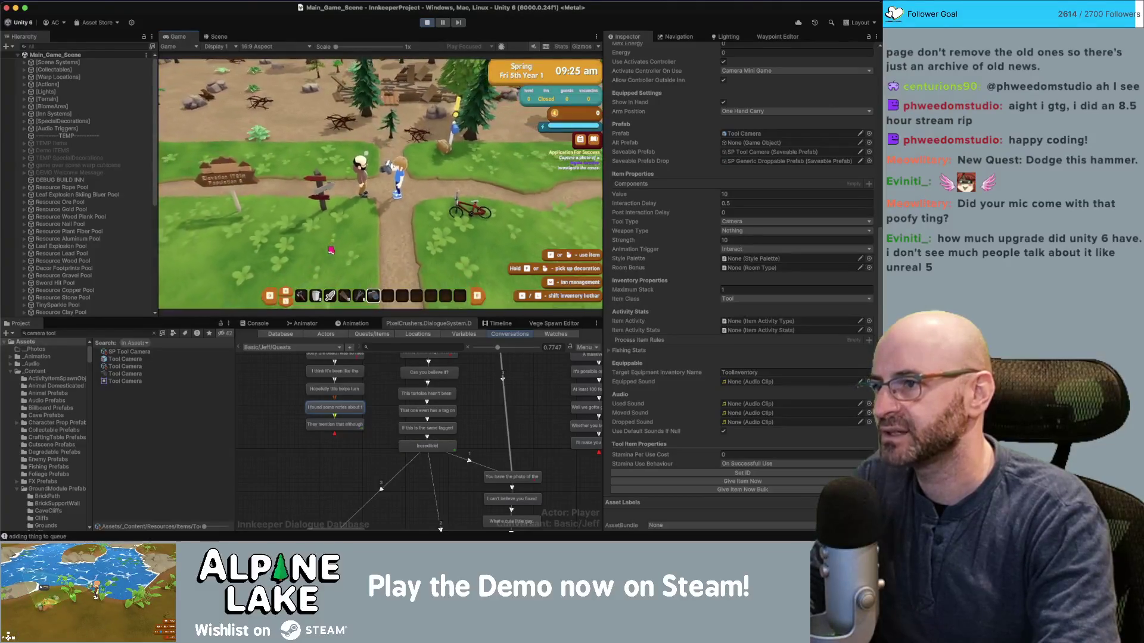
Pick the quest-starting dialogue option, inspect the huge tortoise entry's condition, and stop play mode.
{"action": "left_click", "coordinate": [485, 434]}
{"action": "scroll", "coordinate": [485, 434], "scroll_direction": "up", "scroll_amount": 3}
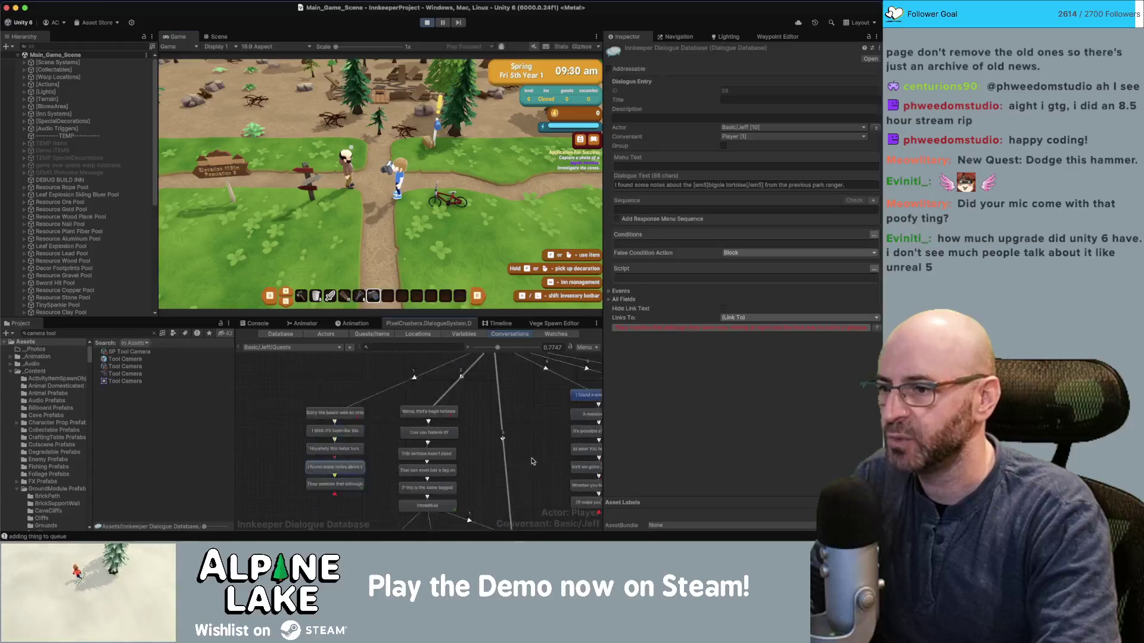
{"action": "left_click_drag", "start_coordinate": [485, 434], "coordinate": [367, 445]}
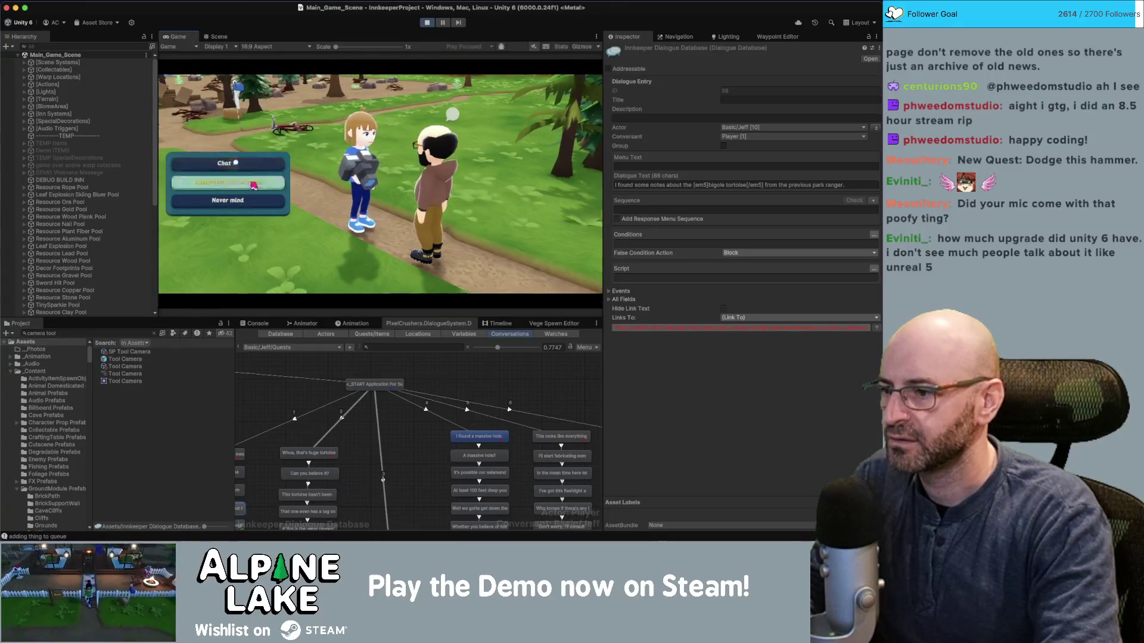
{"action": "left_click", "coordinate": [253, 185]}
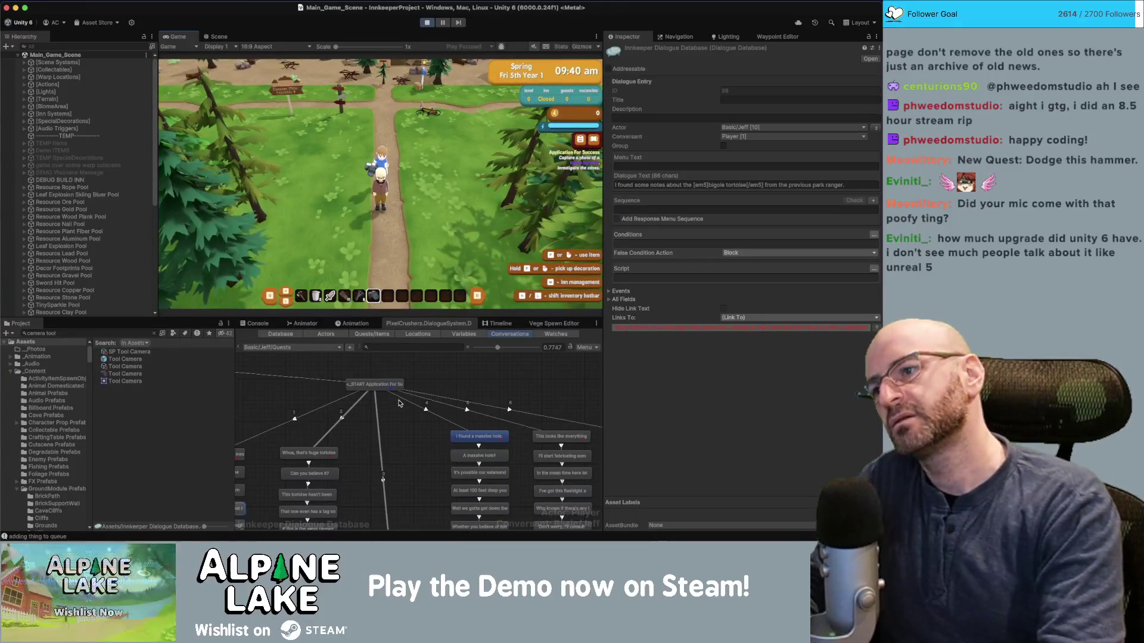
{"action": "left_click", "coordinate": [395, 408]}
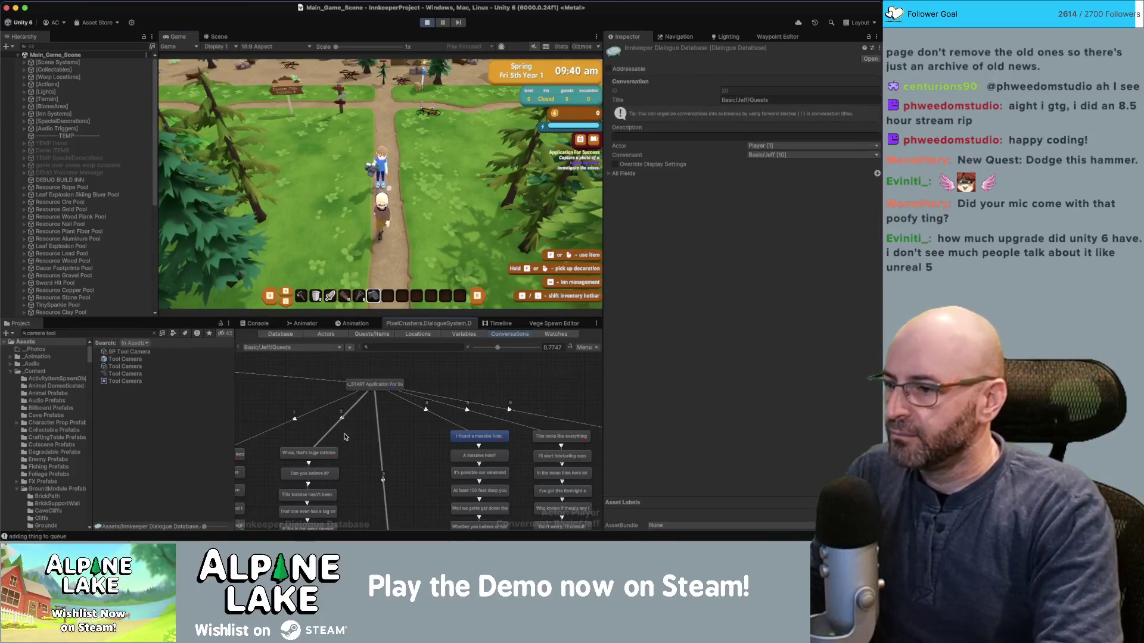
{"action": "left_click", "coordinate": [309, 453]}
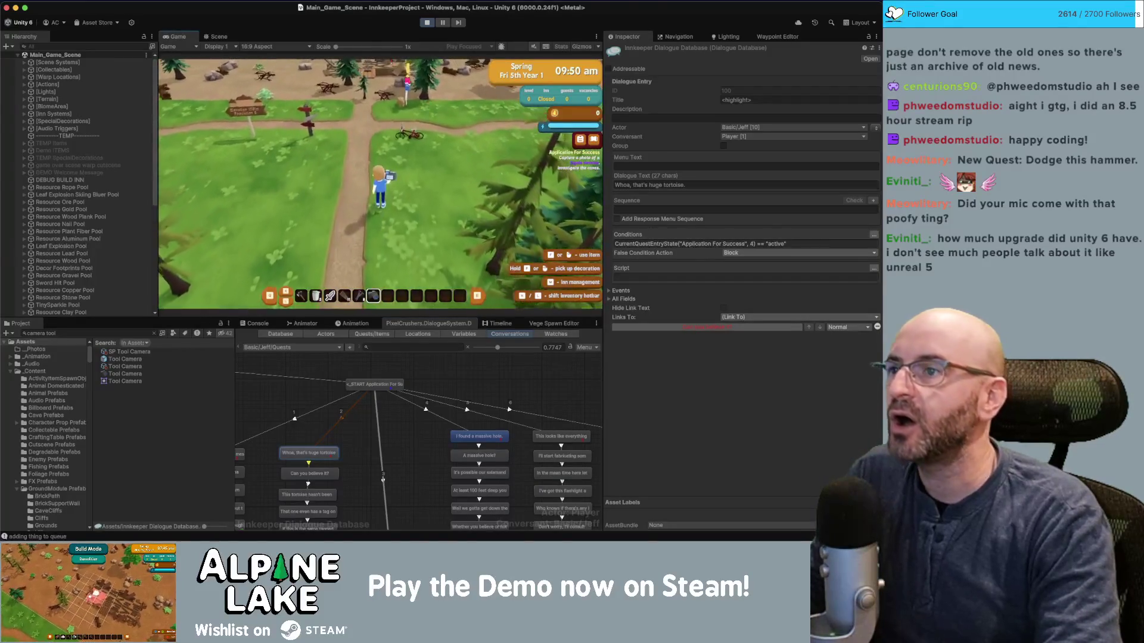
{"action": "left_click", "coordinate": [428, 22]}
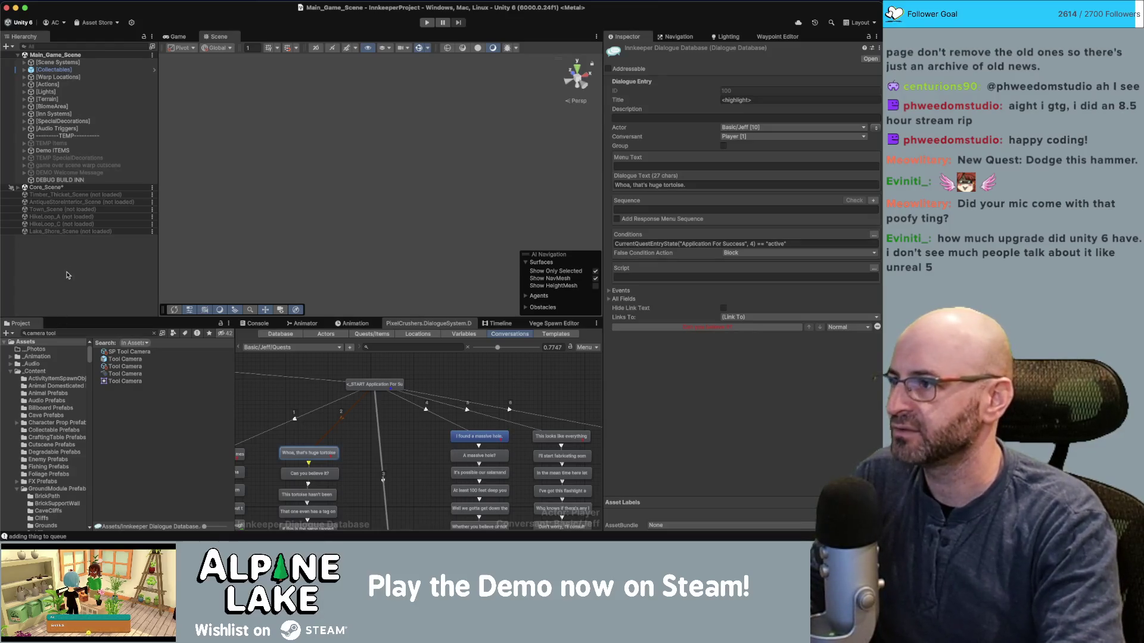
Load Lake_Shore_Scene and Timber_Thicket_Scene, then select Photos Never Lie PhotoSpots under PhotoSpots.
{"action": "left_click", "coordinate": [75, 243]}
{"action": "right_click", "coordinate": [76, 231]}
{"action": "left_click", "coordinate": [65, 234]}
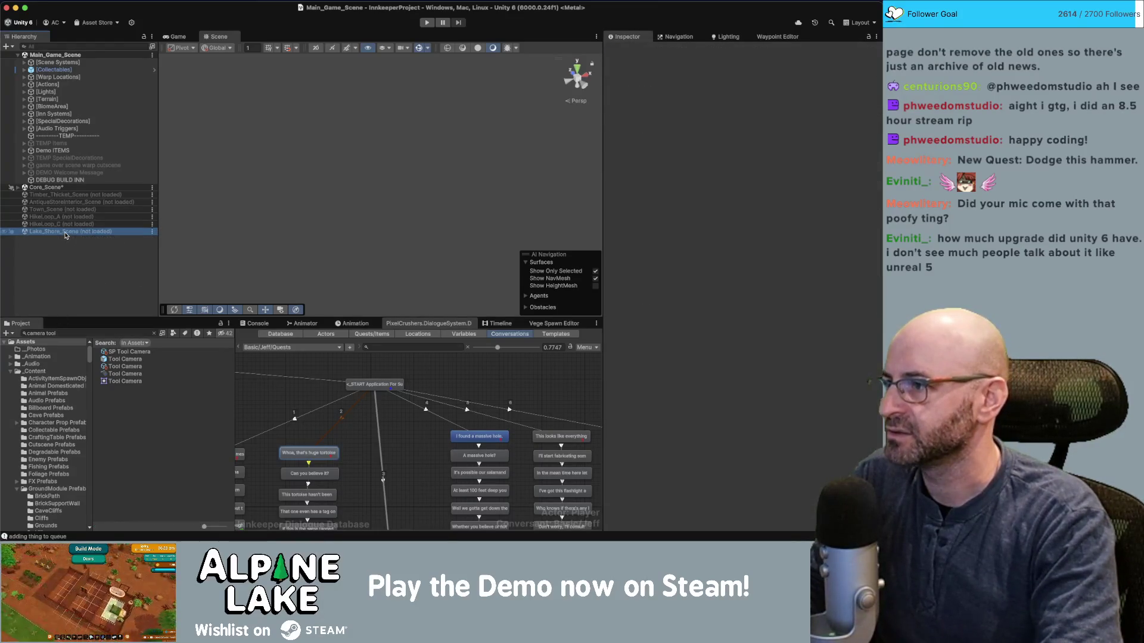
{"action": "right_click", "coordinate": [65, 234]}
{"action": "left_click", "coordinate": [73, 235]}
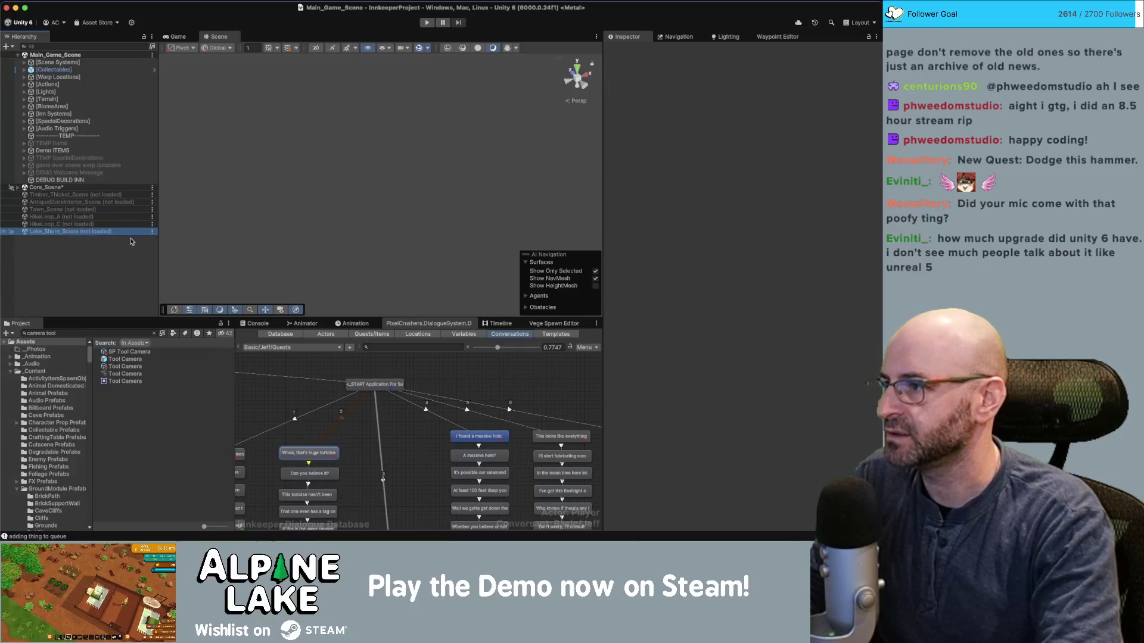
{"action": "scroll", "coordinate": [74, 238], "scroll_direction": "down", "scroll_amount": 5}
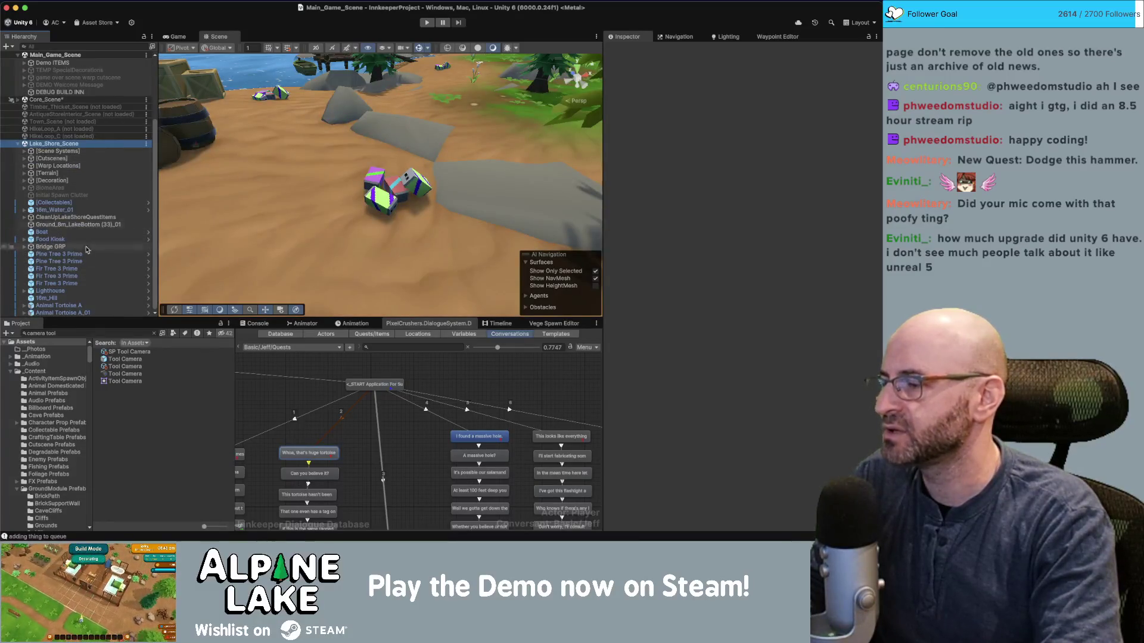
{"action": "right_click", "coordinate": [71, 107]}
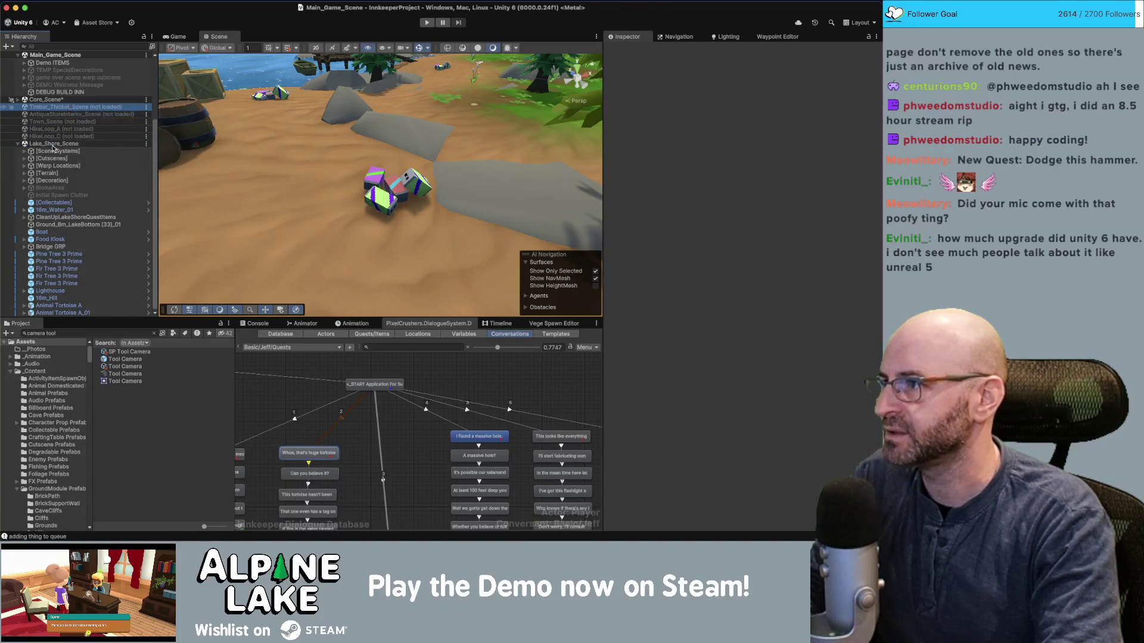
{"action": "left_click", "coordinate": [84, 110]}
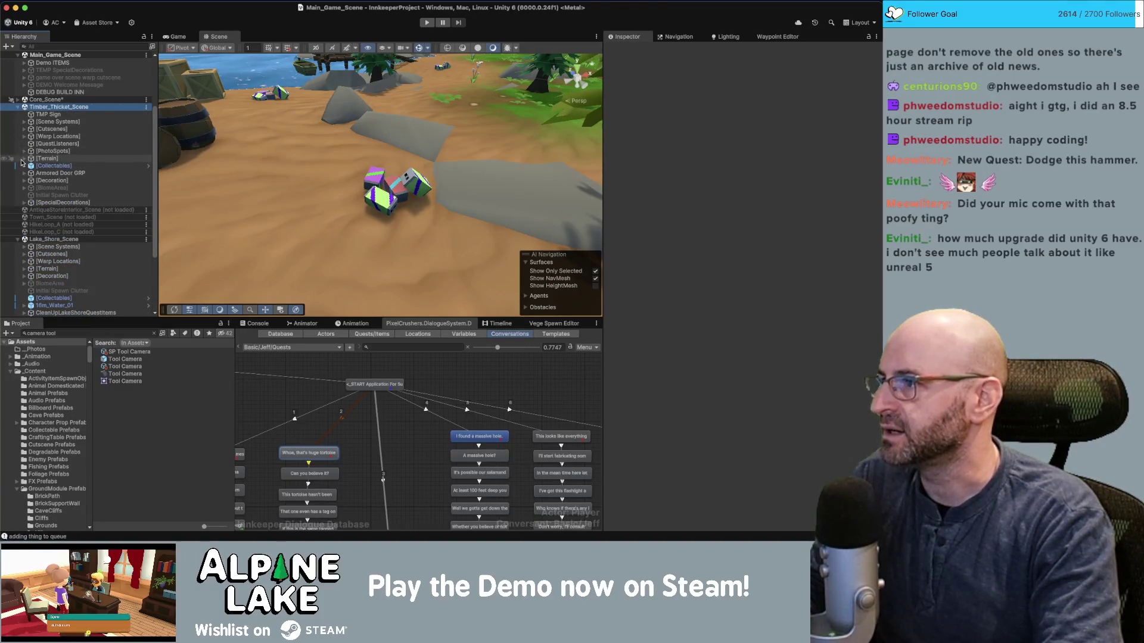
{"action": "left_click", "coordinate": [24, 152]}
{"action": "left_click", "coordinate": [72, 158]}
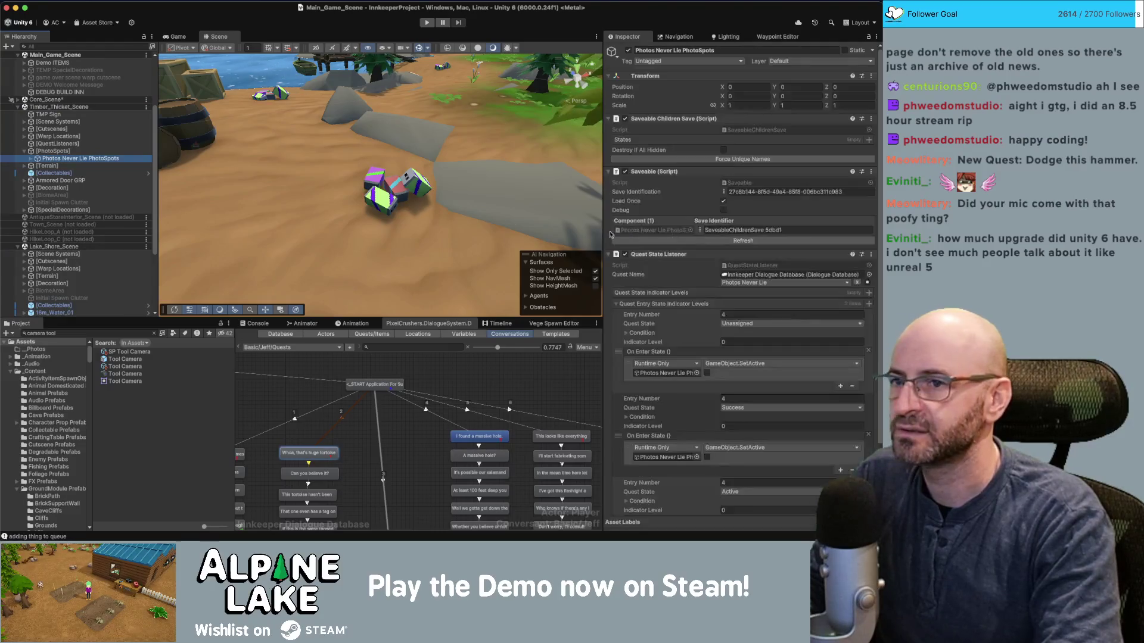
Inspect and frame the Photo Felled Redwood spot, then select Lake_Shore_Scene's Animal Tortoise A.
{"action": "scroll", "coordinate": [673, 261], "scroll_direction": "down", "scroll_amount": 3}
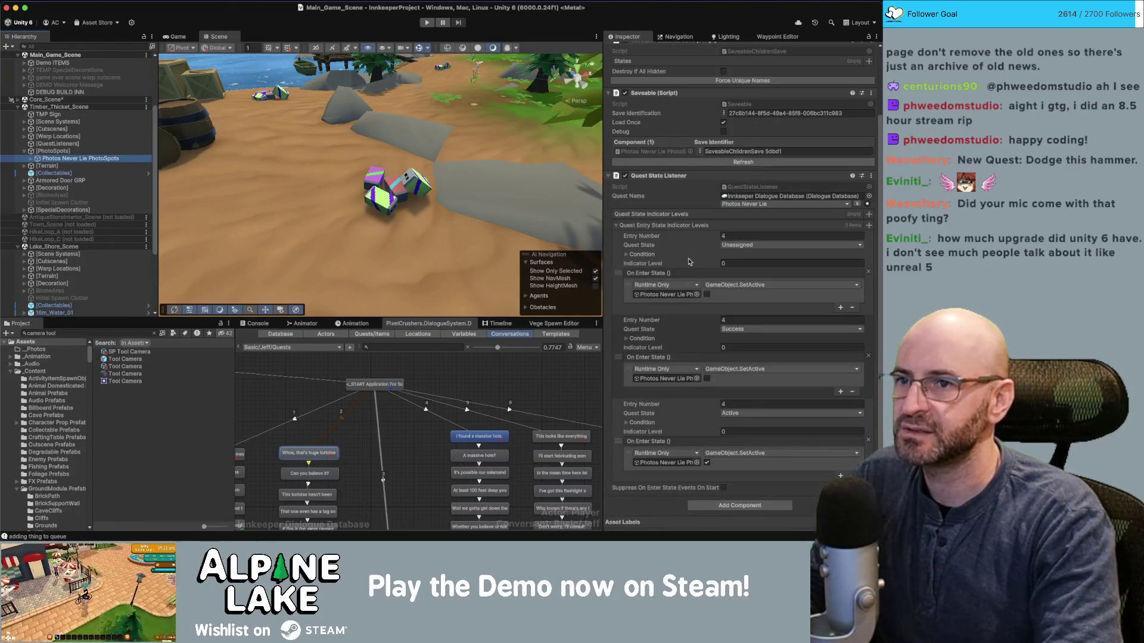
{"action": "scroll", "coordinate": [690, 262], "scroll_direction": "up", "scroll_amount": 3}
{"action": "left_click", "coordinate": [32, 158]}
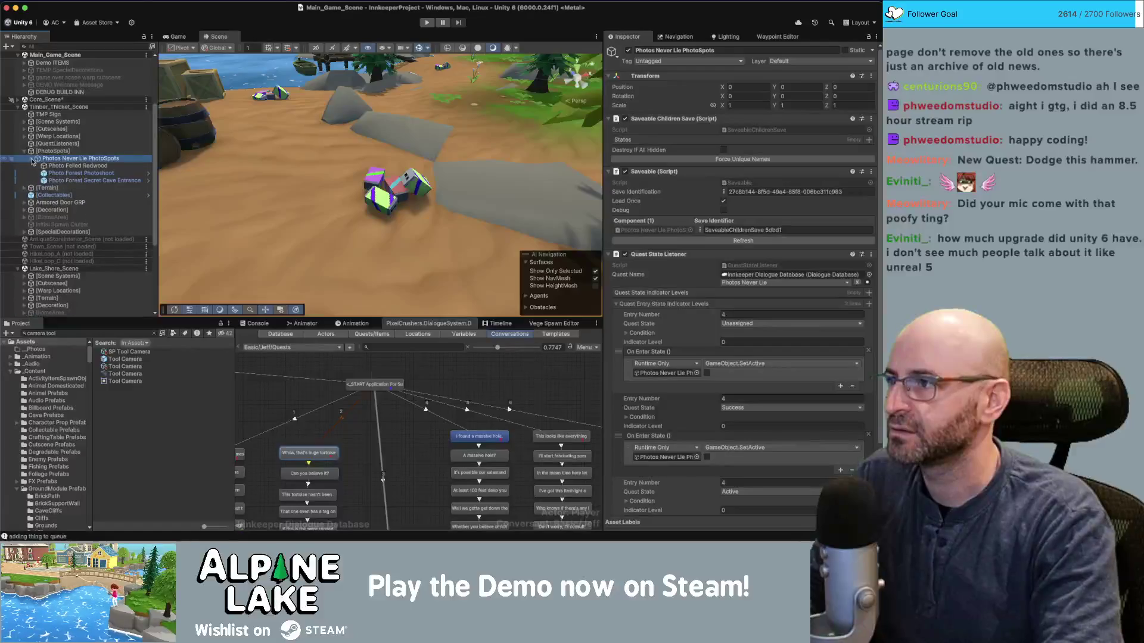
{"action": "left_click", "coordinate": [36, 165]}
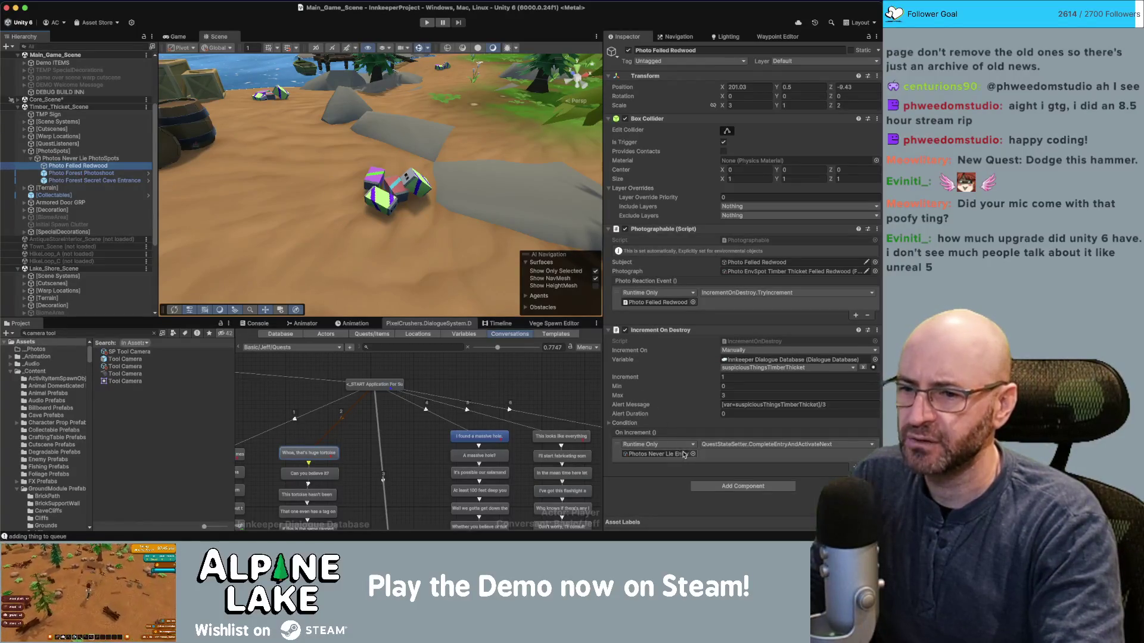
{"action": "key", "text": "f"}
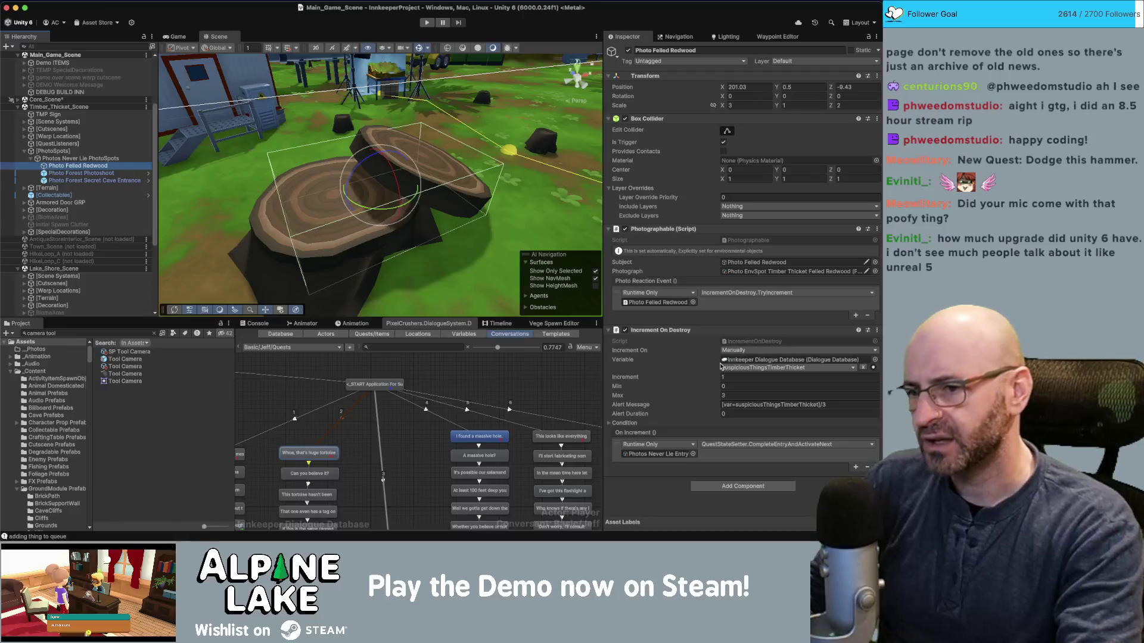
{"action": "scroll", "coordinate": [75, 231], "scroll_direction": "down", "scroll_amount": 5}
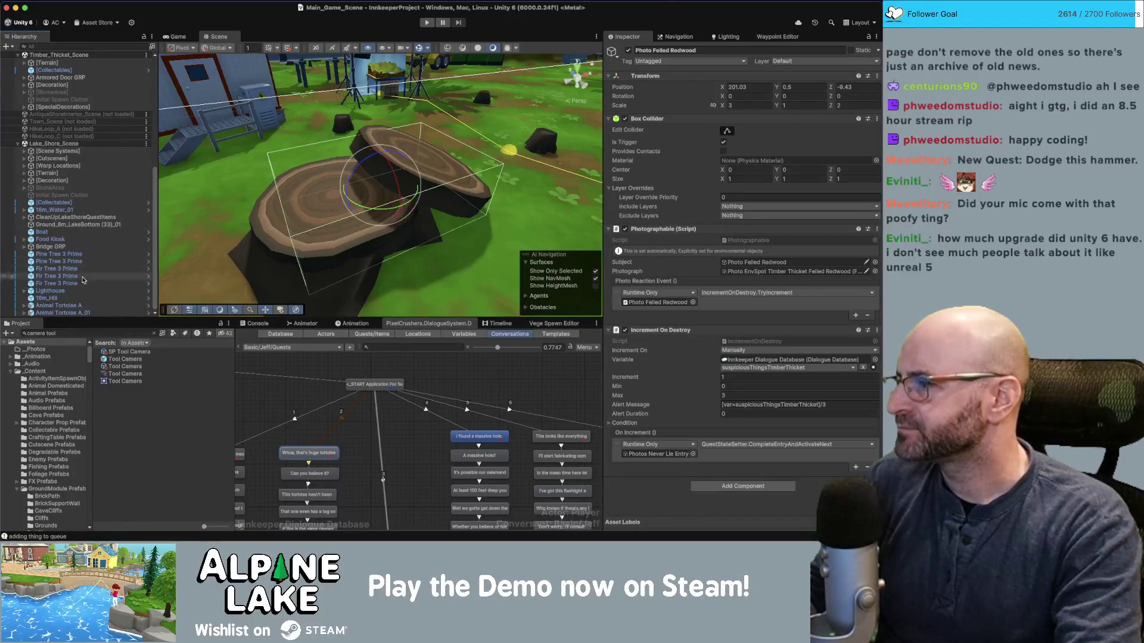
{"action": "left_click", "coordinate": [80, 304]}
Frame Animal Tortoise A and expand it to inspect VisualsRoot and Animal Player ProximitySet.
{"action": "key", "text": "f"}
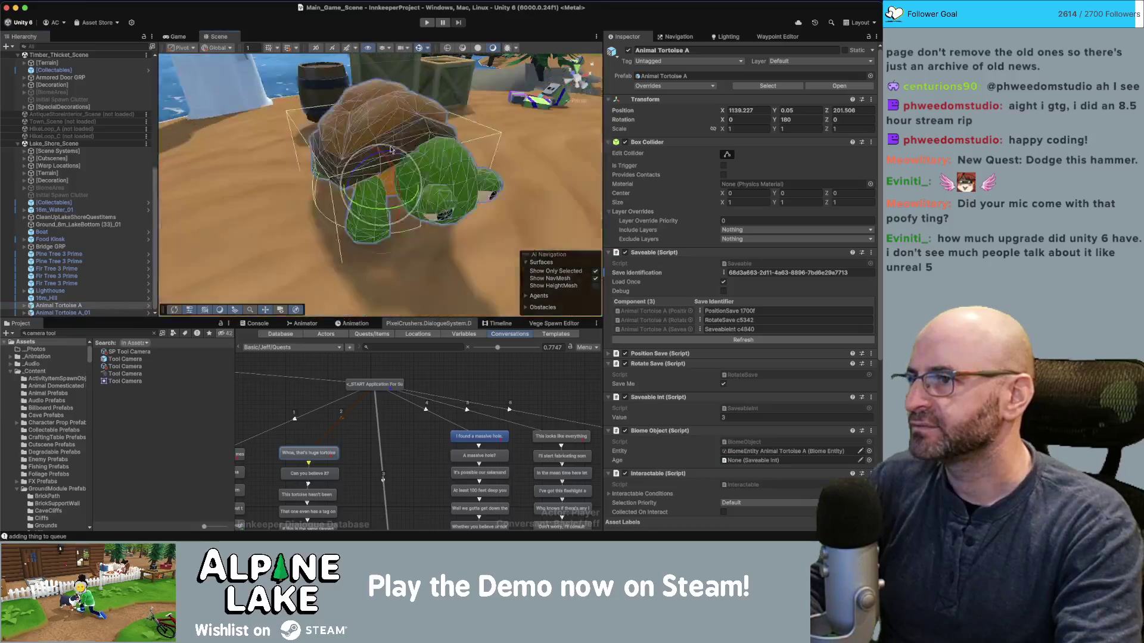
{"action": "scroll", "coordinate": [677, 322], "scroll_direction": "down", "scroll_amount": 8}
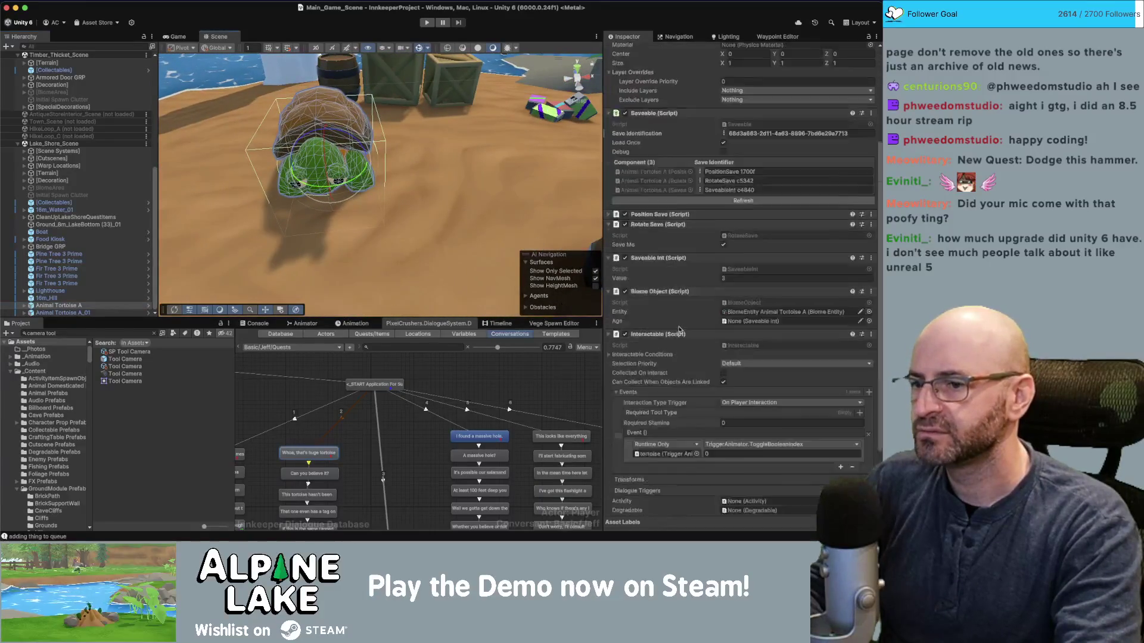
{"action": "scroll", "coordinate": [647, 301], "scroll_direction": "up", "scroll_amount": 8}
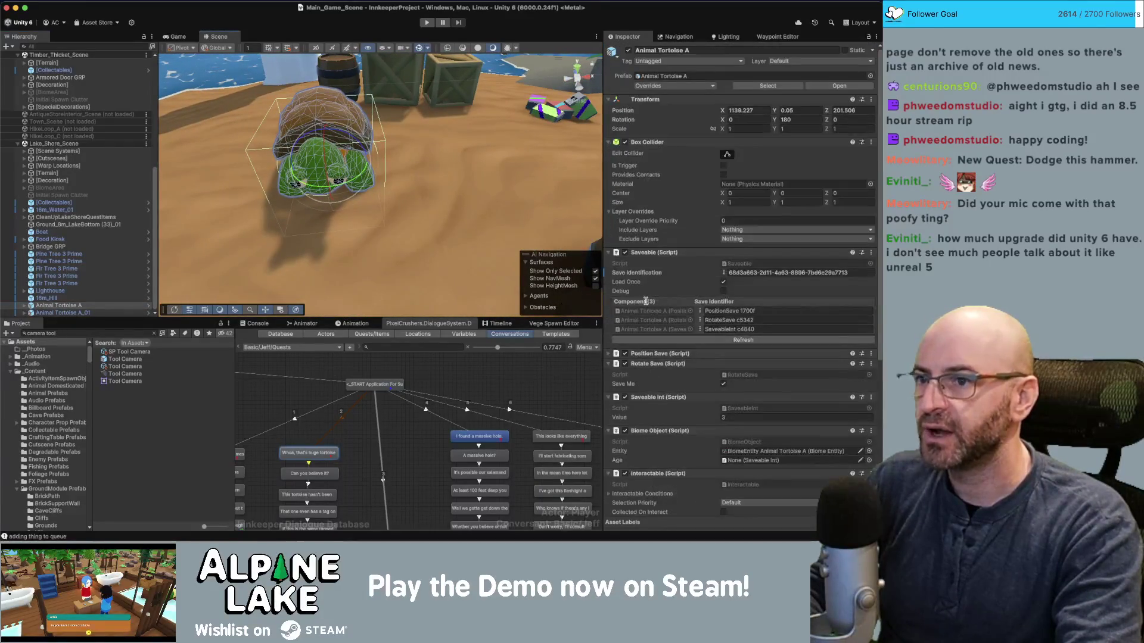
{"action": "key", "text": "Right"}
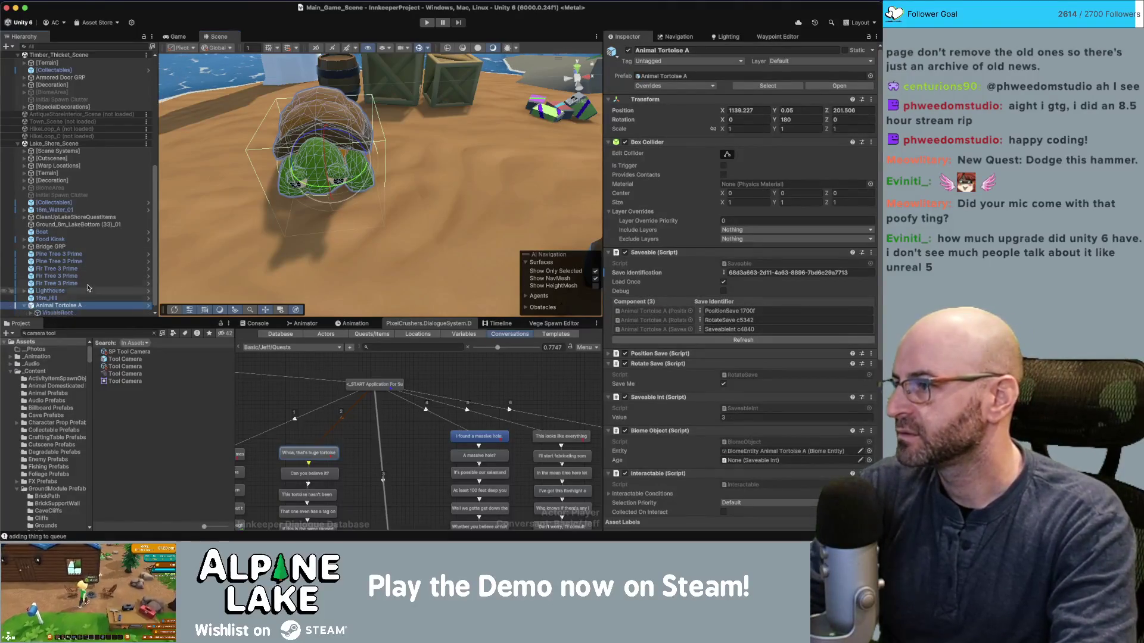
{"action": "key", "text": "Down"}
{"action": "key", "text": "Right"}
{"action": "key", "text": "Down"}
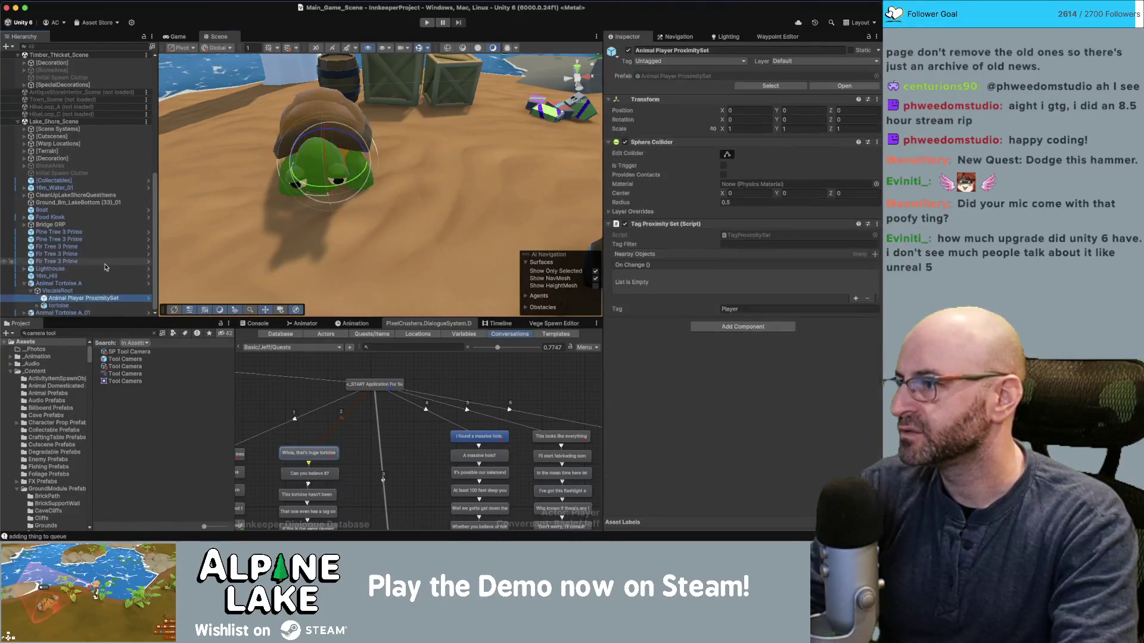
{"action": "key", "text": "Left"}
{"action": "key", "text": "Left"}
{"action": "key", "text": "Left"}
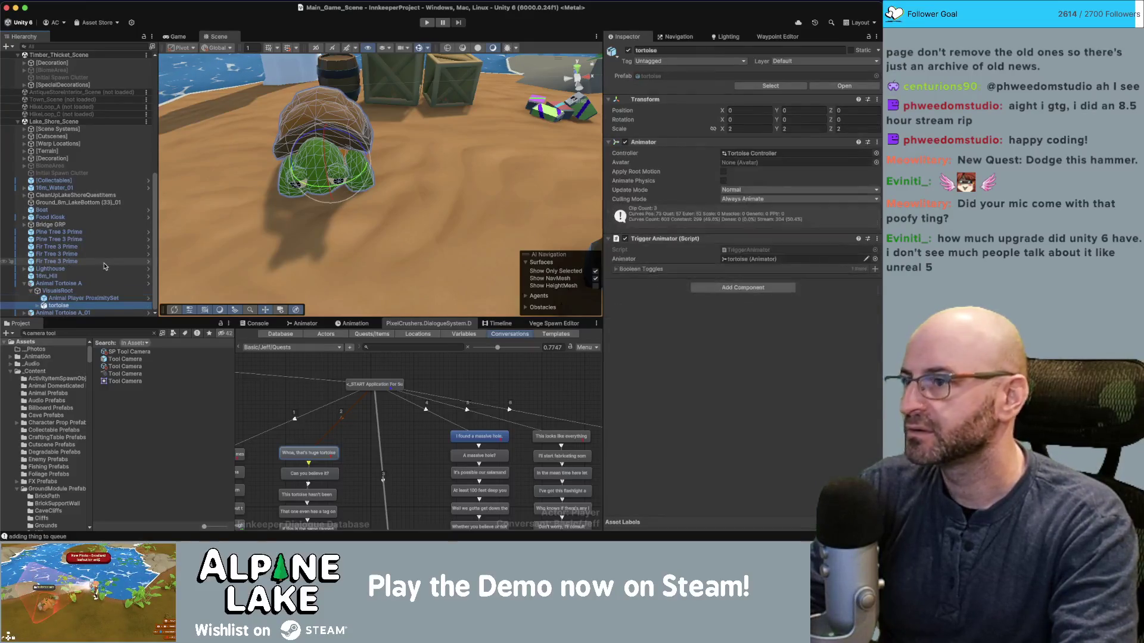
Expand the tortoise again and inspect VisualsRoot's components.
{"action": "scroll", "coordinate": [637, 301], "scroll_direction": "down", "scroll_amount": 3}
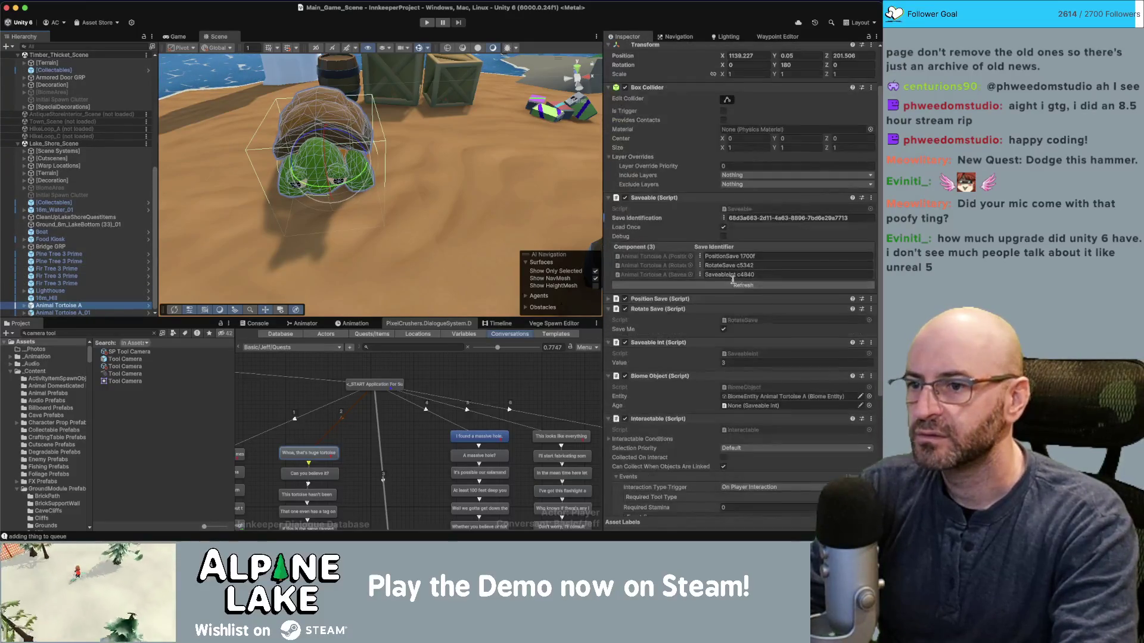
{"action": "scroll", "coordinate": [637, 301], "scroll_direction": "down", "scroll_amount": 2}
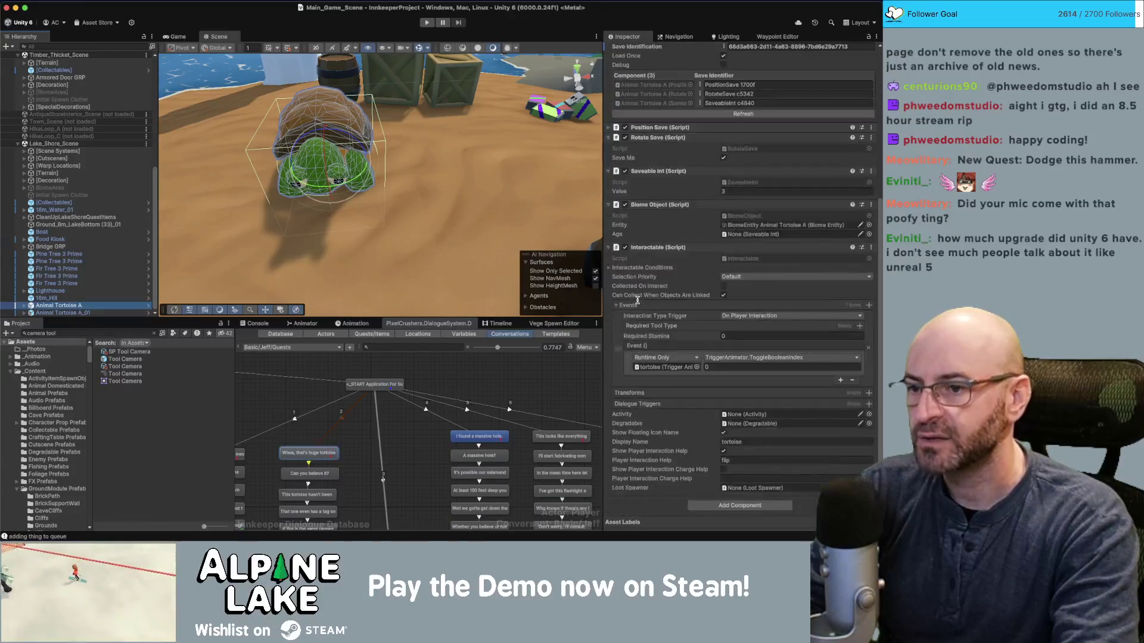
{"action": "scroll", "coordinate": [637, 301], "scroll_direction": "up", "scroll_amount": 5}
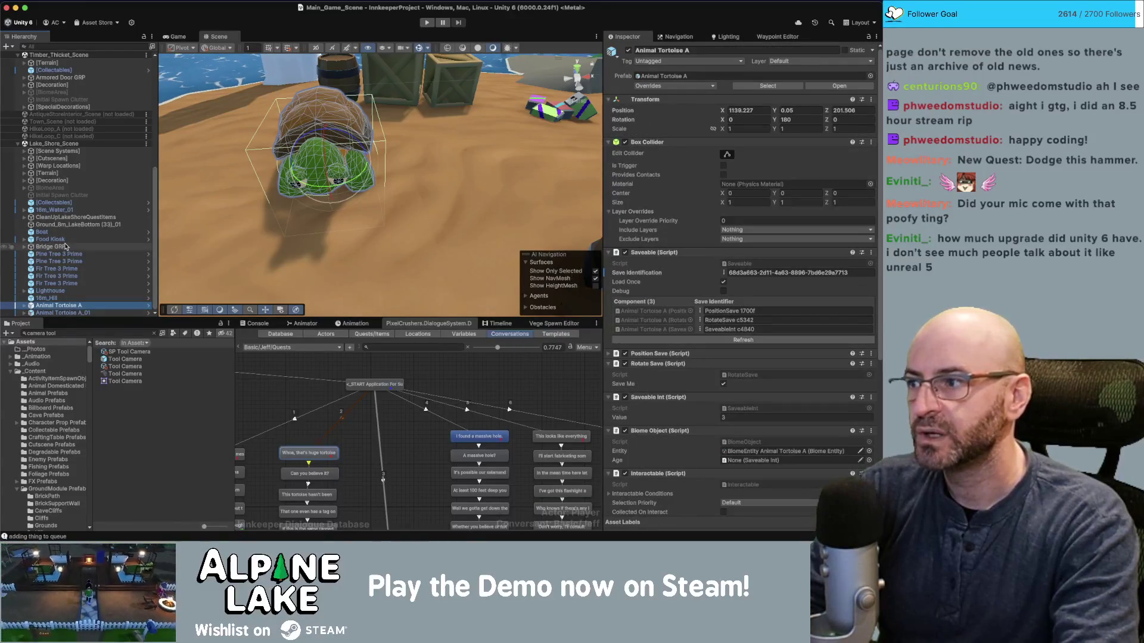
{"action": "key", "text": "Right"}
{"action": "key", "text": "Down"}
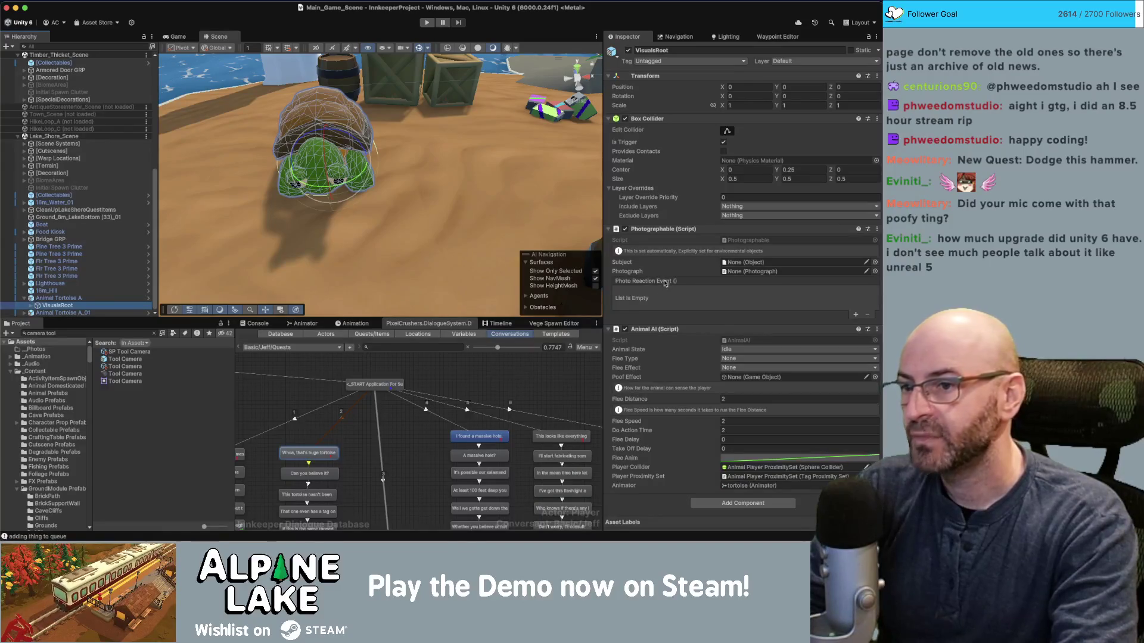
Open the Animal Tortoise A prefab in Prefab Mode and select its Animal Player ProximitySet child.
{"action": "left_click", "coordinate": [24, 312]}
{"action": "left_click", "coordinate": [75, 291]}
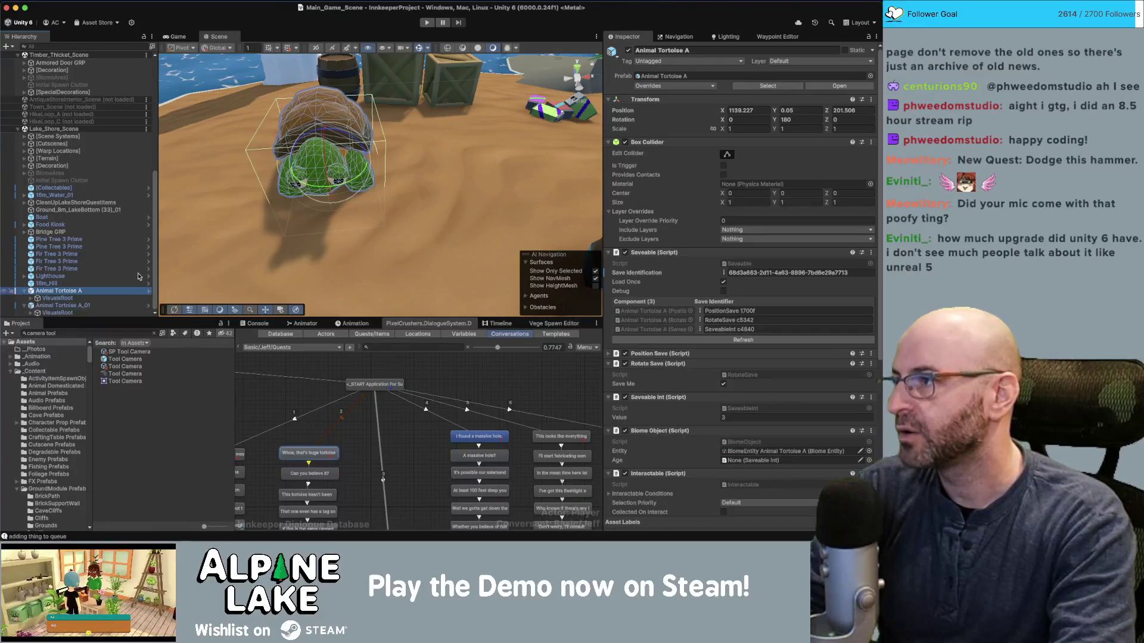
{"action": "left_click", "coordinate": [146, 292]}
{"action": "left_click", "coordinate": [92, 82]}
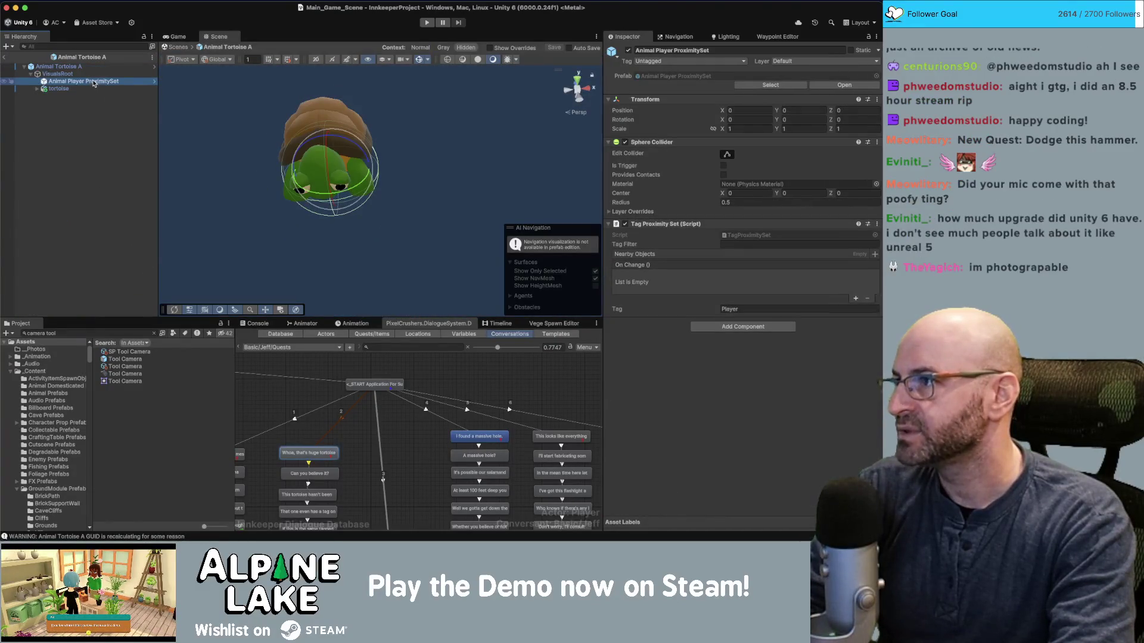
Select the prefab's VisualsRoot and add an empty entry to its Photo Reaction Event.
{"action": "left_click", "coordinate": [90, 73]}
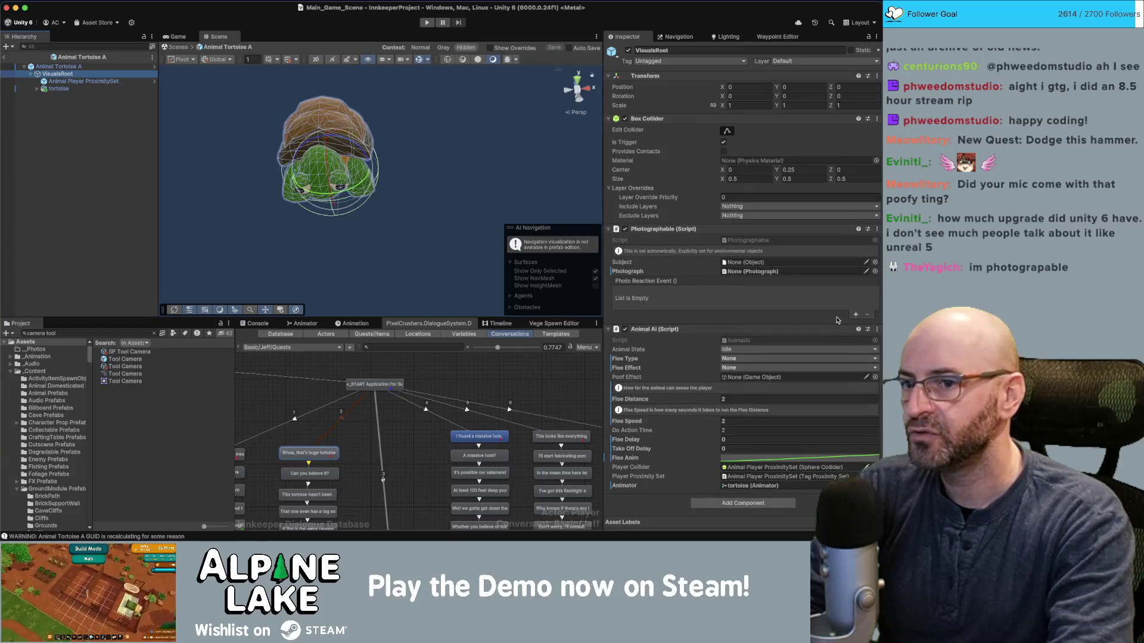
{"action": "left_click", "coordinate": [855, 316]}
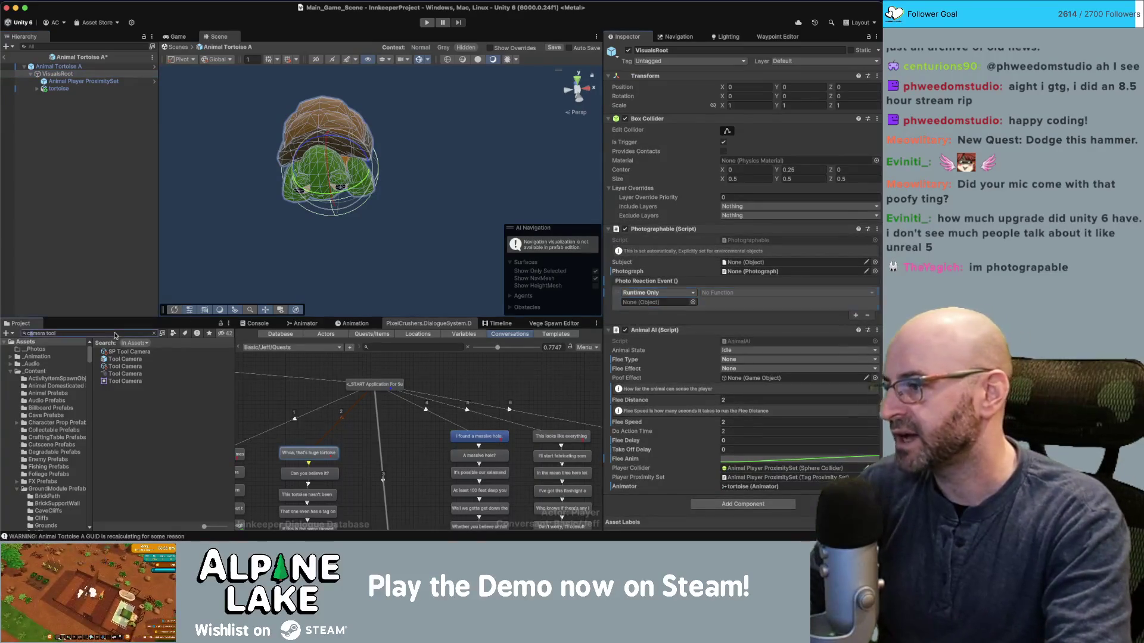
{"action": "scroll", "coordinate": [48, 426], "scroll_direction": "down", "scroll_amount": 10}
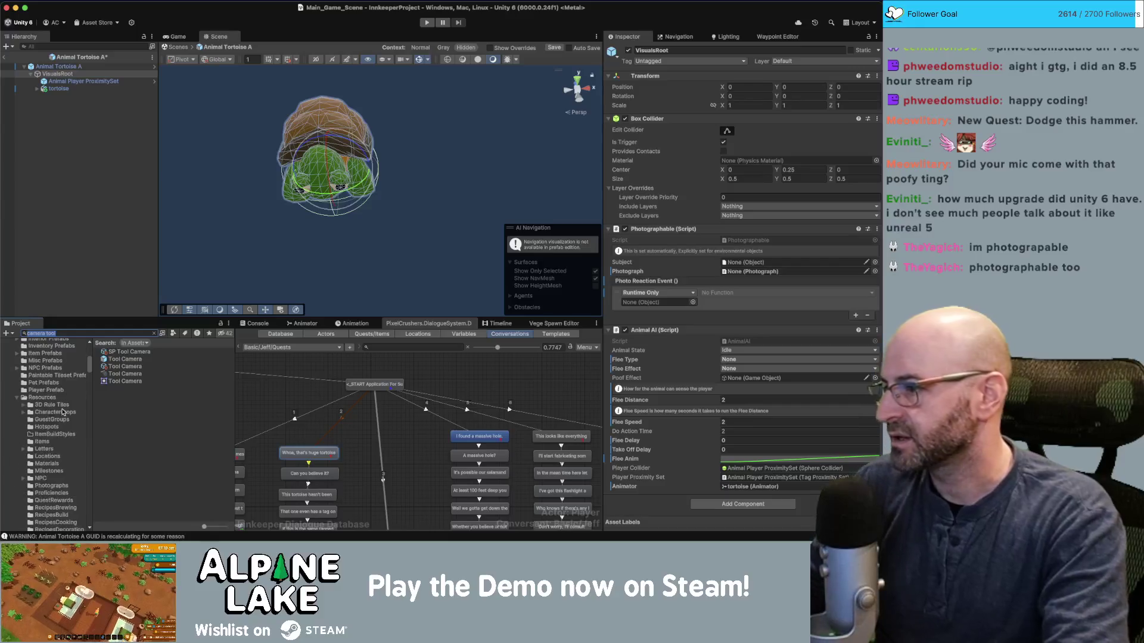
Search the Project for 'quest set' and open the Photographable script in the code editor.
{"action": "scroll", "coordinate": [62, 413], "scroll_direction": "down", "scroll_amount": 5}
{"action": "type", "text": "que"}
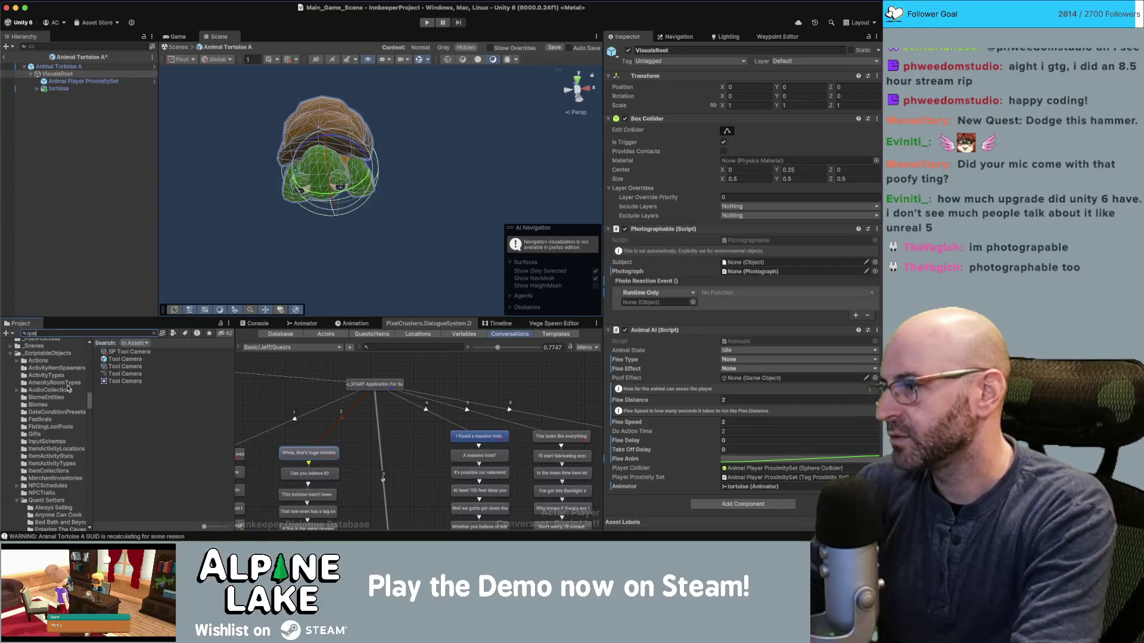
{"action": "type", "text": "st sett"}
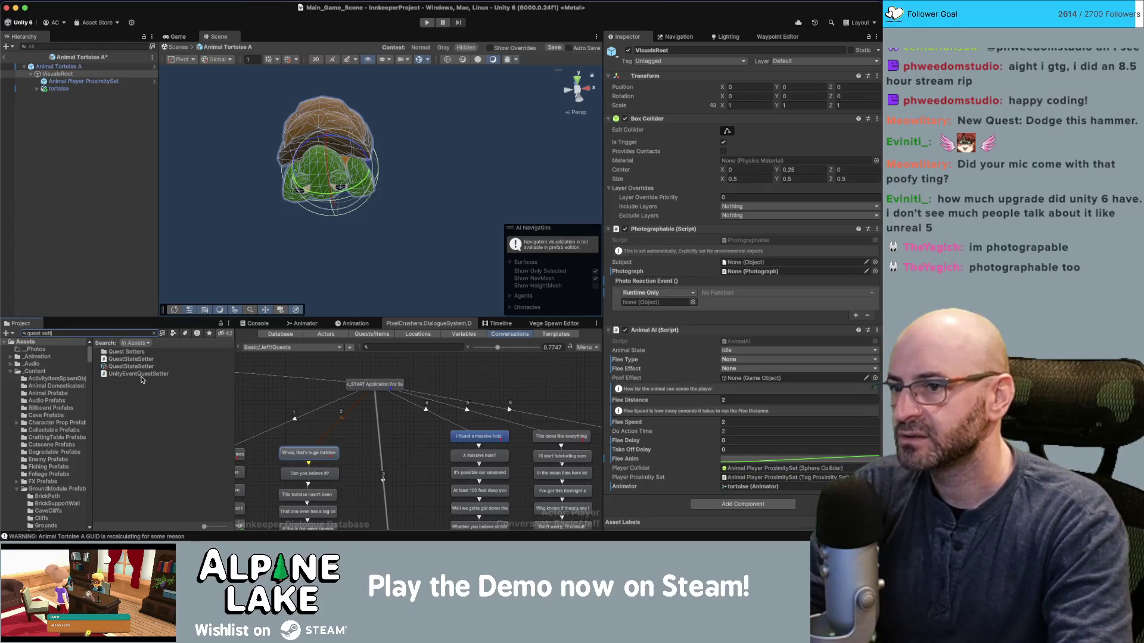
{"action": "left_click", "coordinate": [735, 241]}
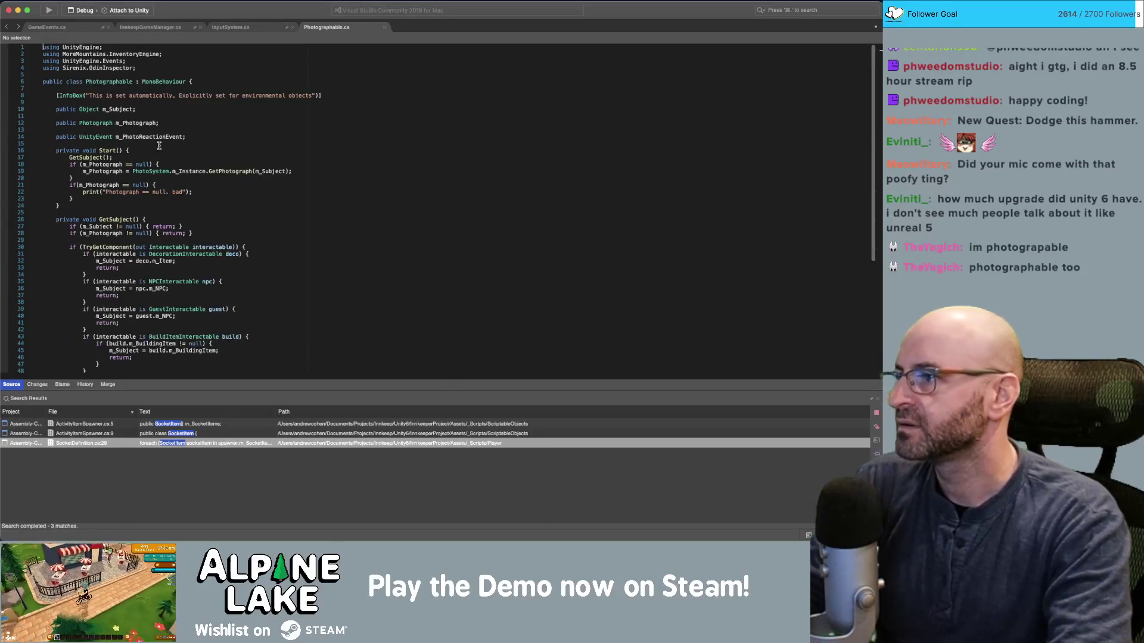
Find where m_PhotoReactionEvent is invoked in Photographable.cs.
{"action": "double_click", "coordinate": [155, 137]}
{"action": "key", "text": "super+f"}
{"action": "key", "text": "Return"}
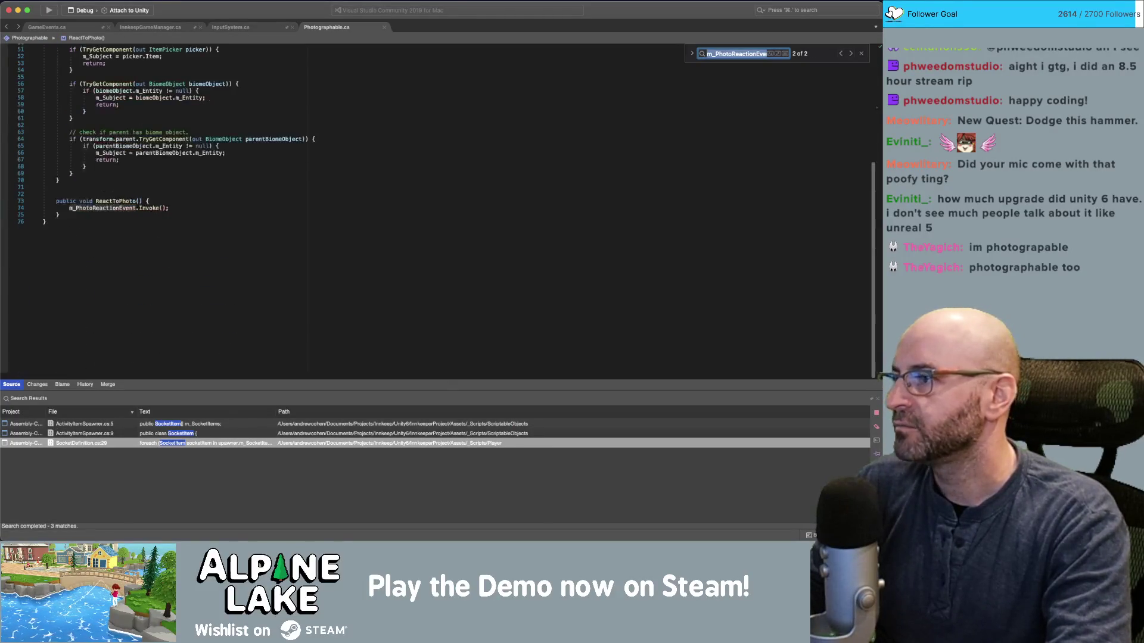
Find all references to ReactToPhoto and open its call in PhotoSystem.cs.
{"action": "double_click", "coordinate": [125, 201]}
{"action": "key", "text": "super+f"}
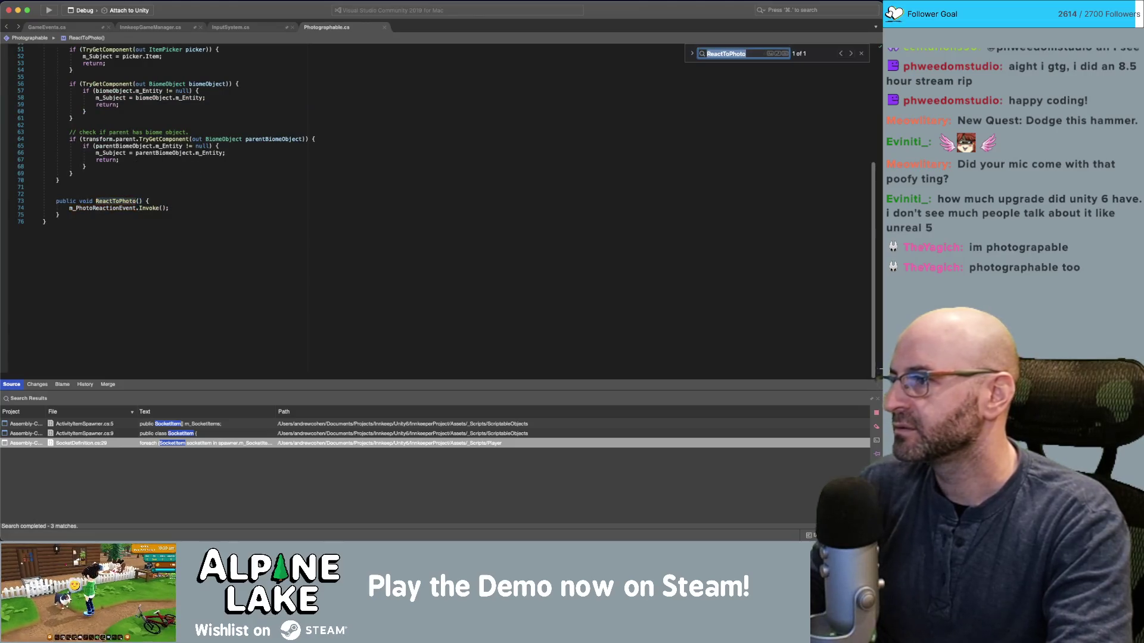
{"action": "left_click", "coordinate": [112, 203]}
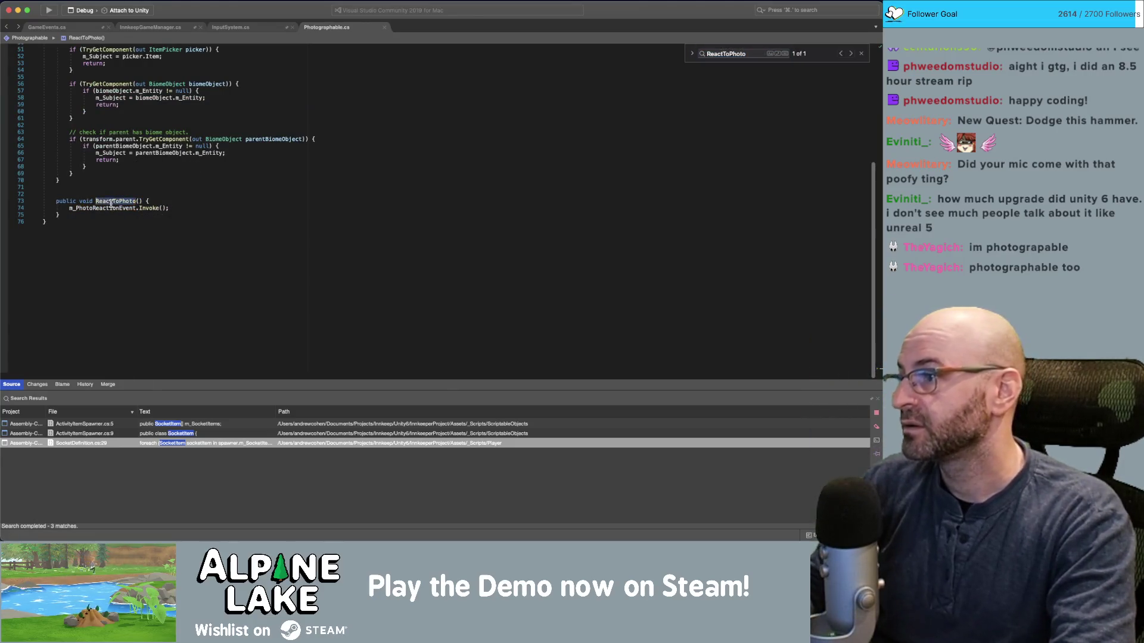
{"action": "key", "text": "super+shift+r"}
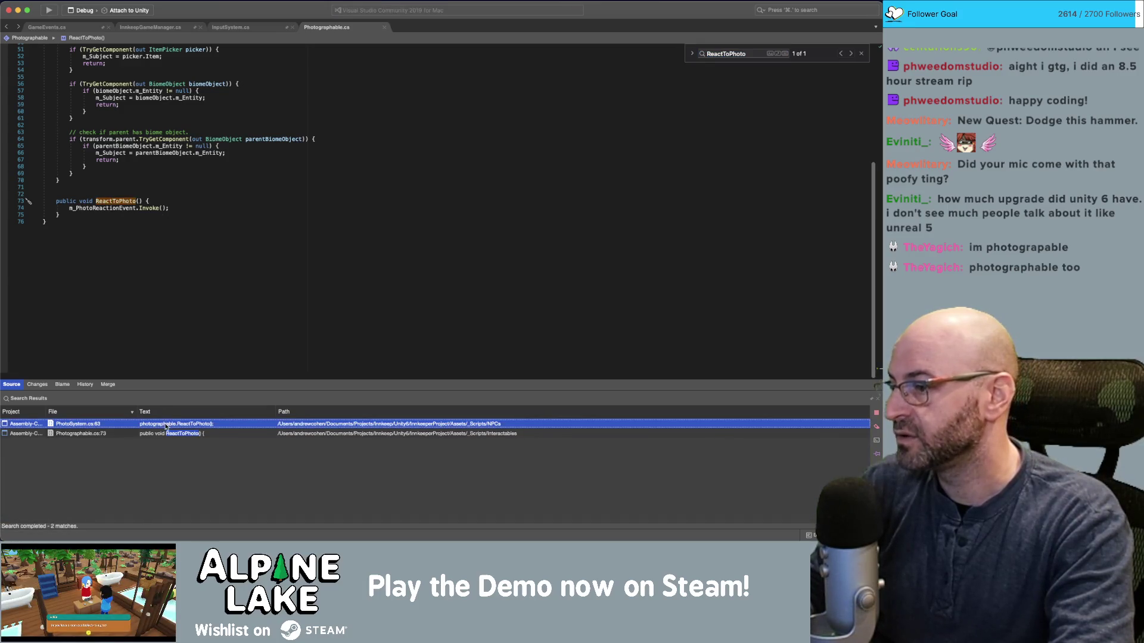
{"action": "double_click", "coordinate": [167, 424]}
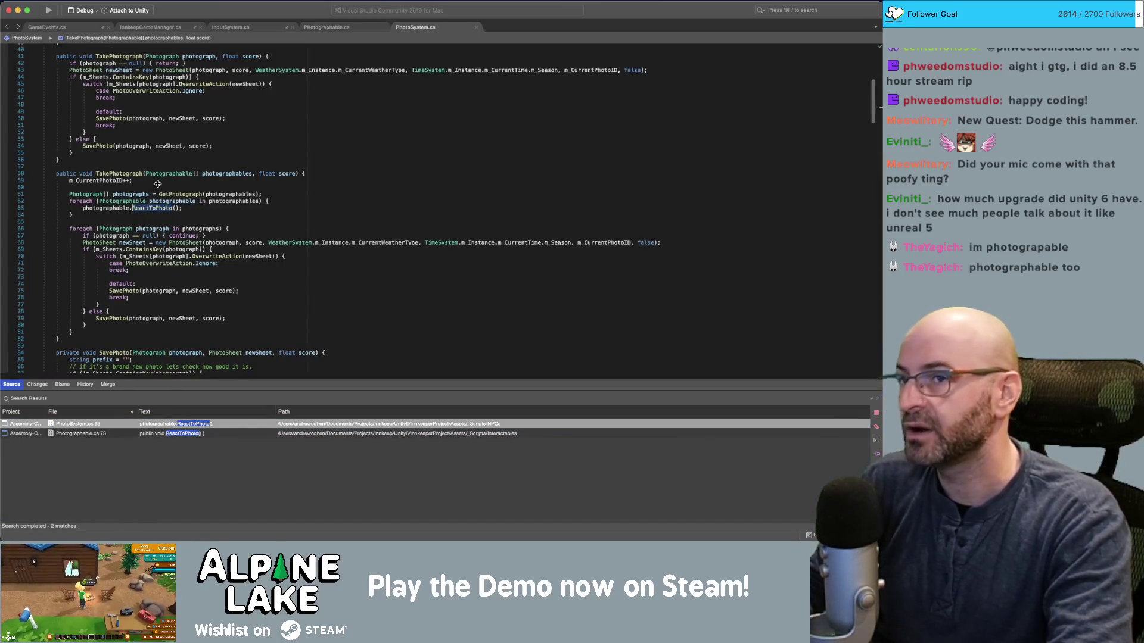
{"action": "key", "text": "super+Tab"}
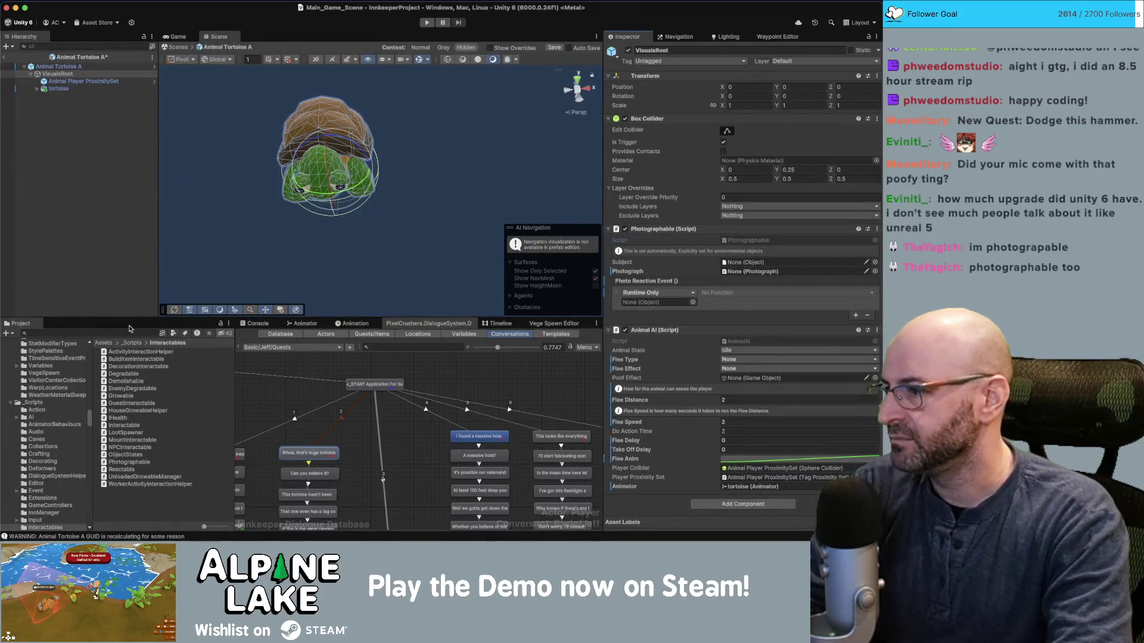
Browse the Project window and collapse the Prefabs folder.
{"action": "scroll", "coordinate": [41, 403], "scroll_direction": "down", "scroll_amount": 3}
{"action": "scroll", "coordinate": [41, 404], "scroll_direction": "down", "scroll_amount": 10}
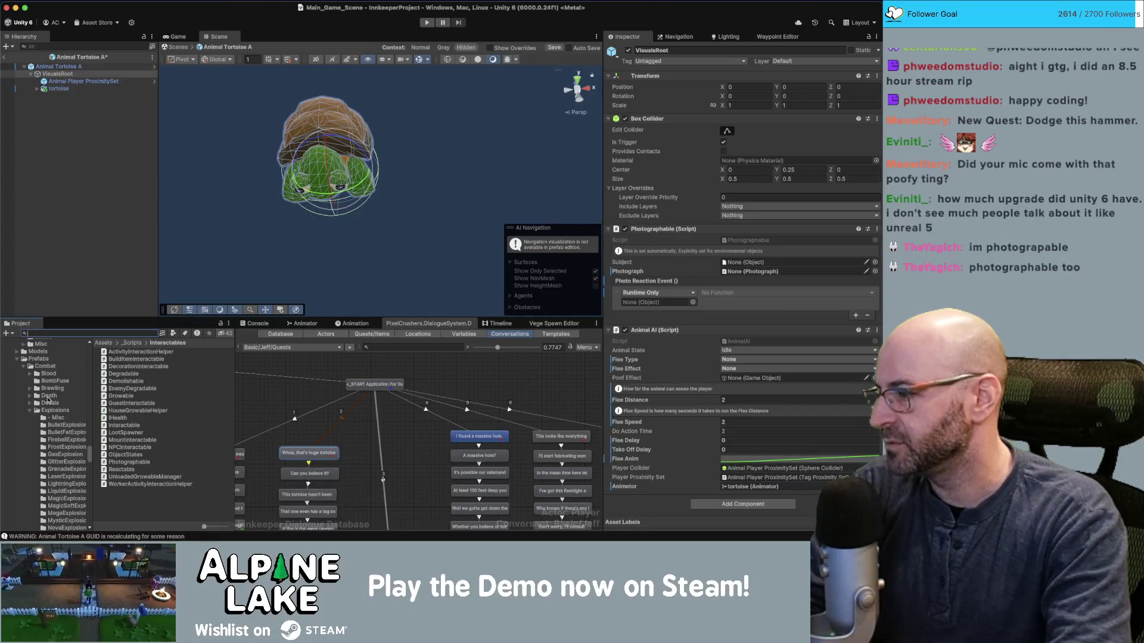
{"action": "scroll", "coordinate": [48, 399], "scroll_direction": "down", "scroll_amount": 1}
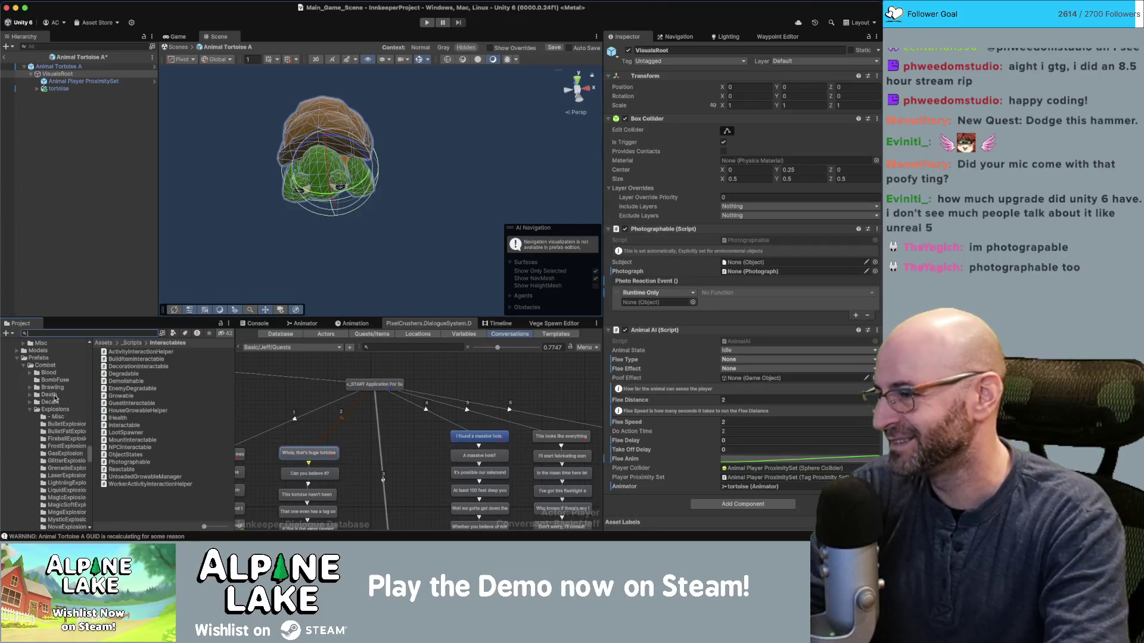
{"action": "scroll", "coordinate": [33, 384], "scroll_direction": "up", "scroll_amount": 1}
{"action": "left_click", "coordinate": [17, 367]}
{"action": "scroll", "coordinate": [51, 395], "scroll_direction": "down", "scroll_amount": 10}
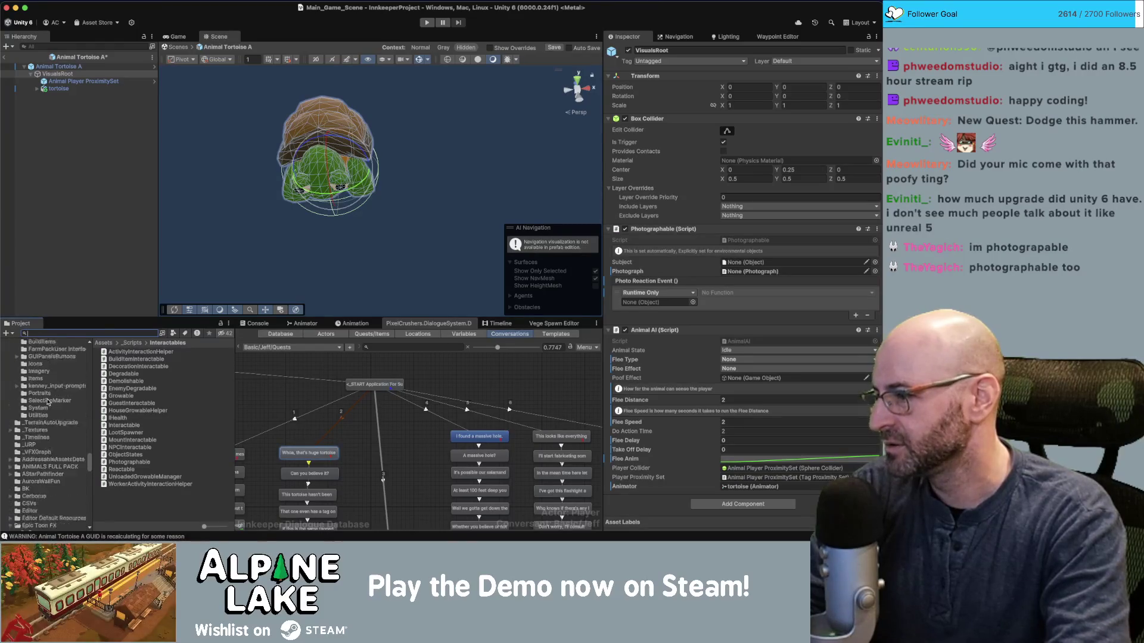
{"action": "scroll", "coordinate": [46, 413], "scroll_direction": "up", "scroll_amount": 5}
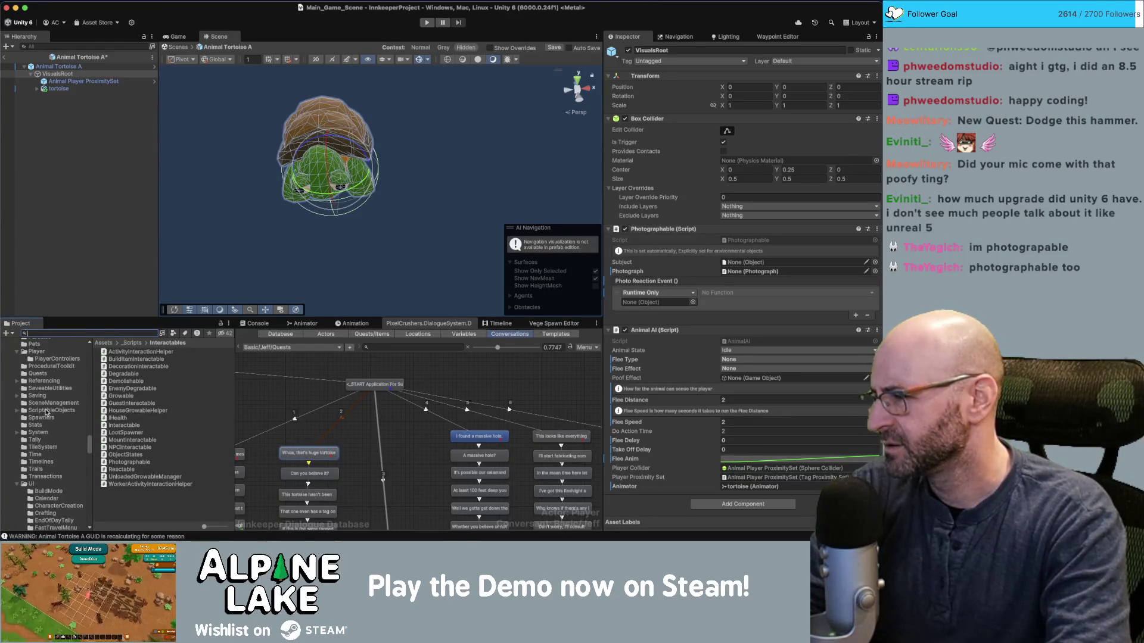
{"action": "scroll", "coordinate": [46, 393], "scroll_direction": "down", "scroll_amount": 6}
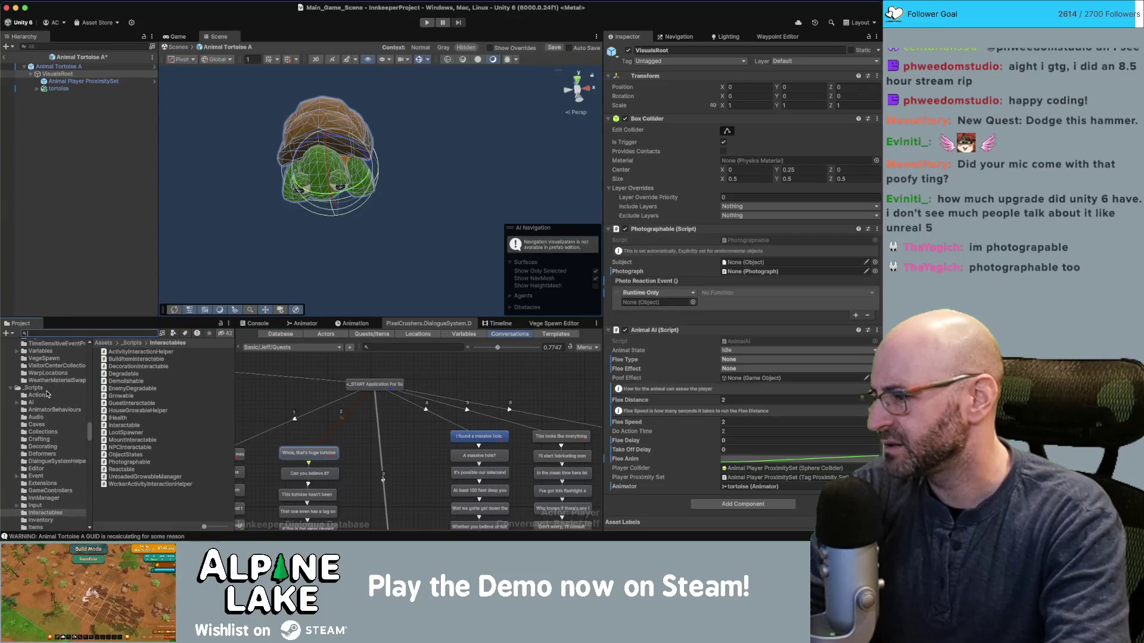
{"action": "scroll", "coordinate": [51, 404], "scroll_direction": "up", "scroll_amount": 5}
Open the _ScriptableObjects/Quest Setters folder and select the Anyone Can Cook setter.
{"action": "left_click", "coordinate": [51, 395]}
{"action": "left_click", "coordinate": [51, 401]}
{"action": "scroll", "coordinate": [142, 425], "scroll_direction": "down", "scroll_amount": 3}
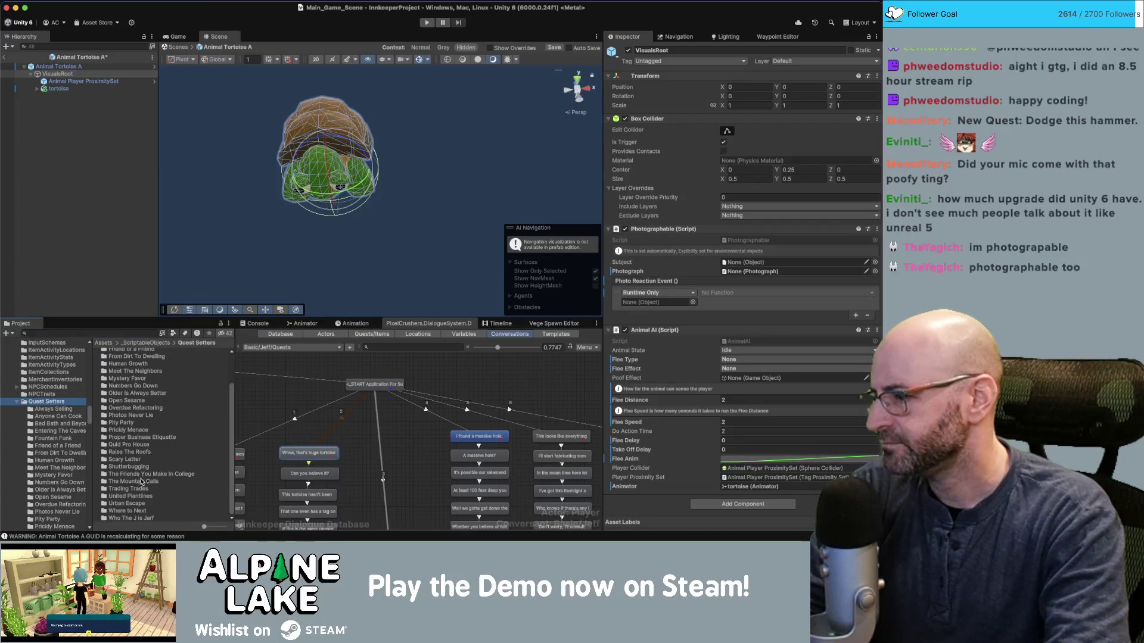
{"action": "scroll", "coordinate": [143, 484], "scroll_direction": "up", "scroll_amount": 2}
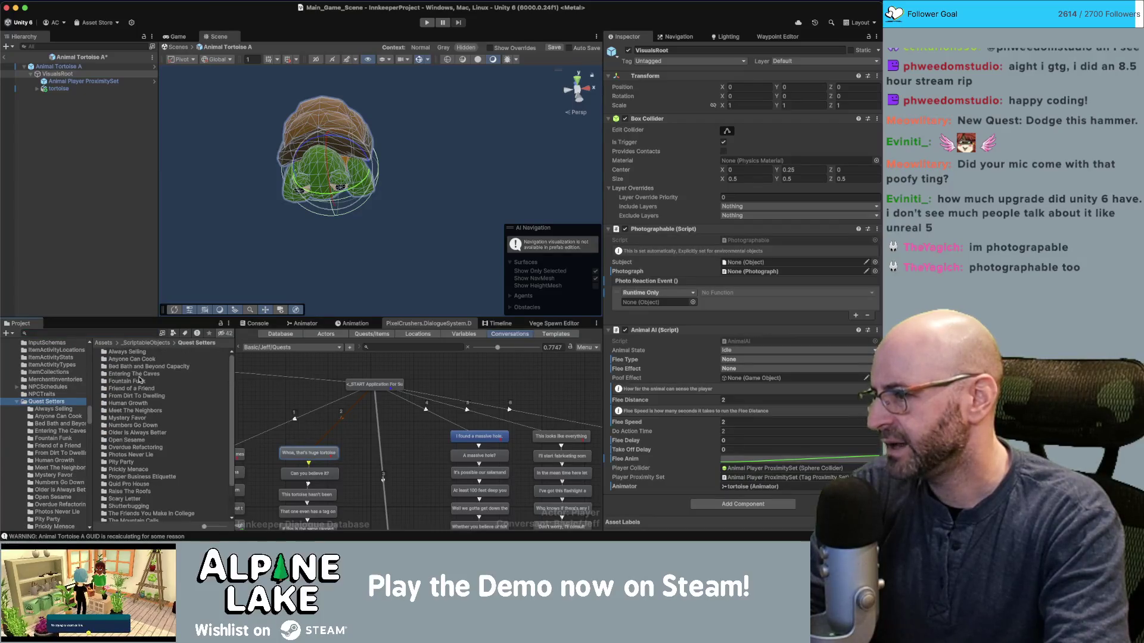
{"action": "right_click", "coordinate": [61, 401]}
{"action": "mouse_move", "coordinate": [119, 238]}
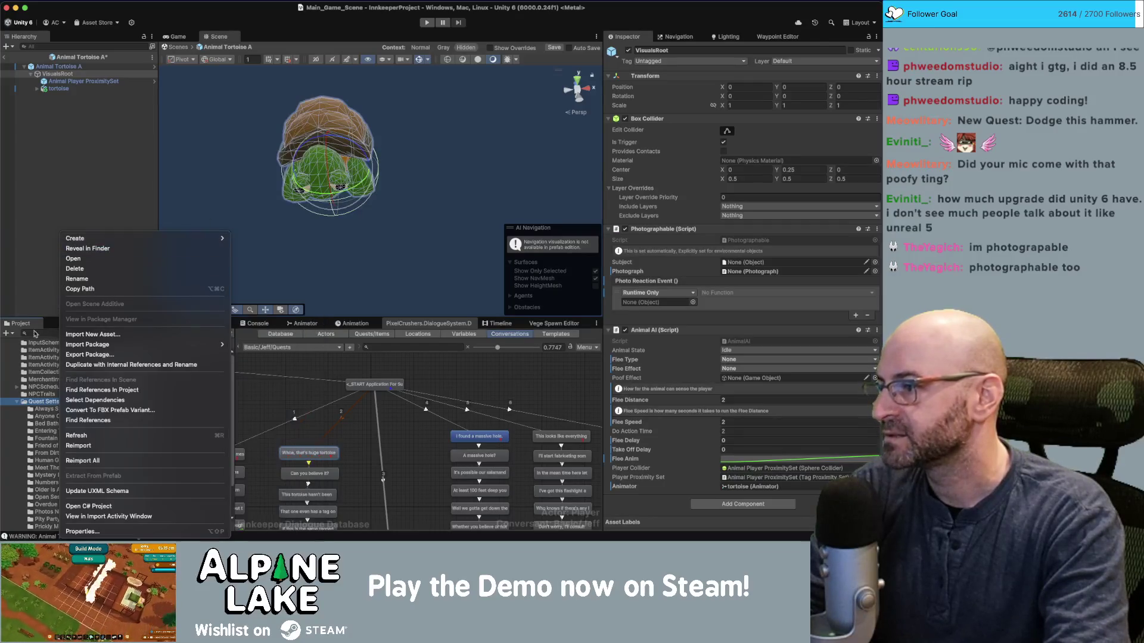
{"action": "left_click", "coordinate": [39, 408]}
{"action": "left_click", "coordinate": [147, 361]}
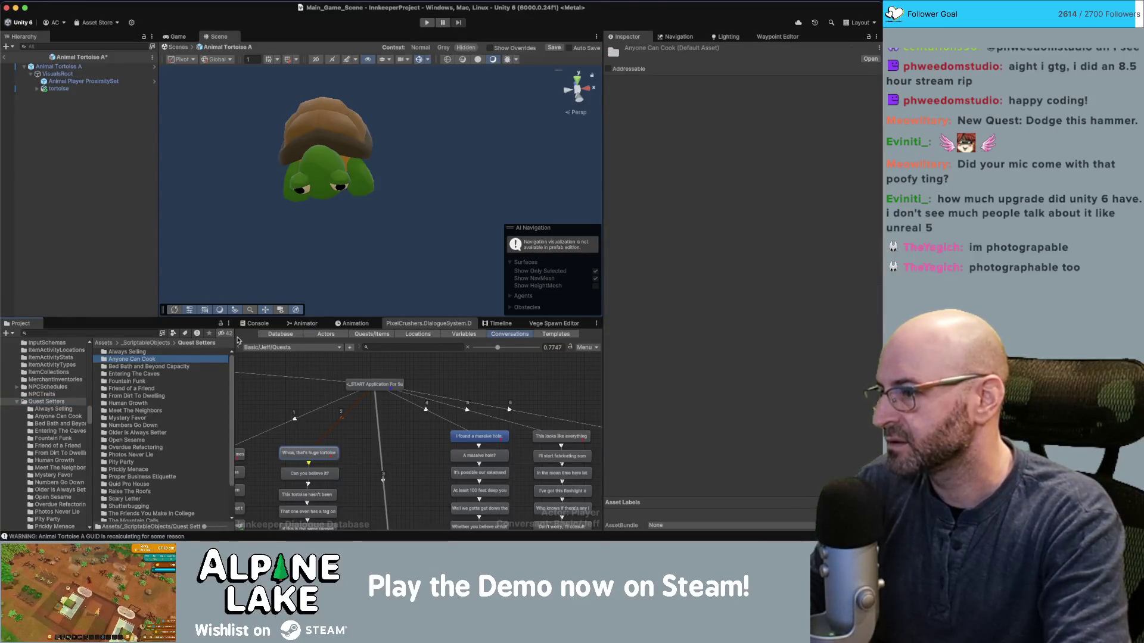
Duplicate the Anyone Can Cook setter folder as 'Application For Success' and open it.
{"action": "key", "text": "super+d"}
{"action": "key", "text": "Return"}
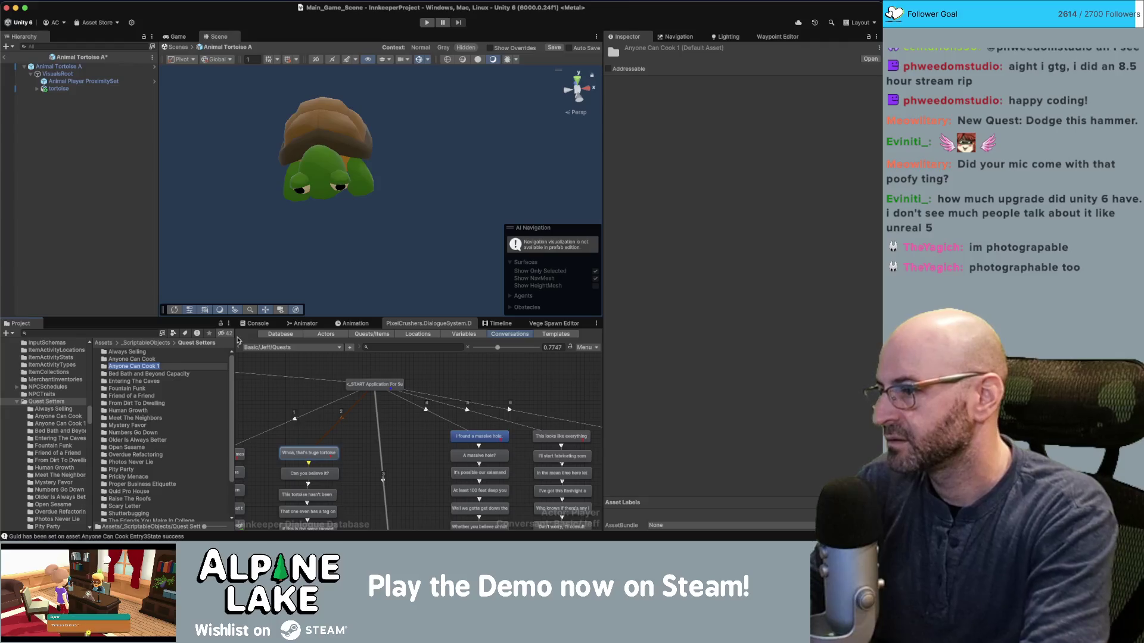
{"action": "type", "text": "Application For Success"}
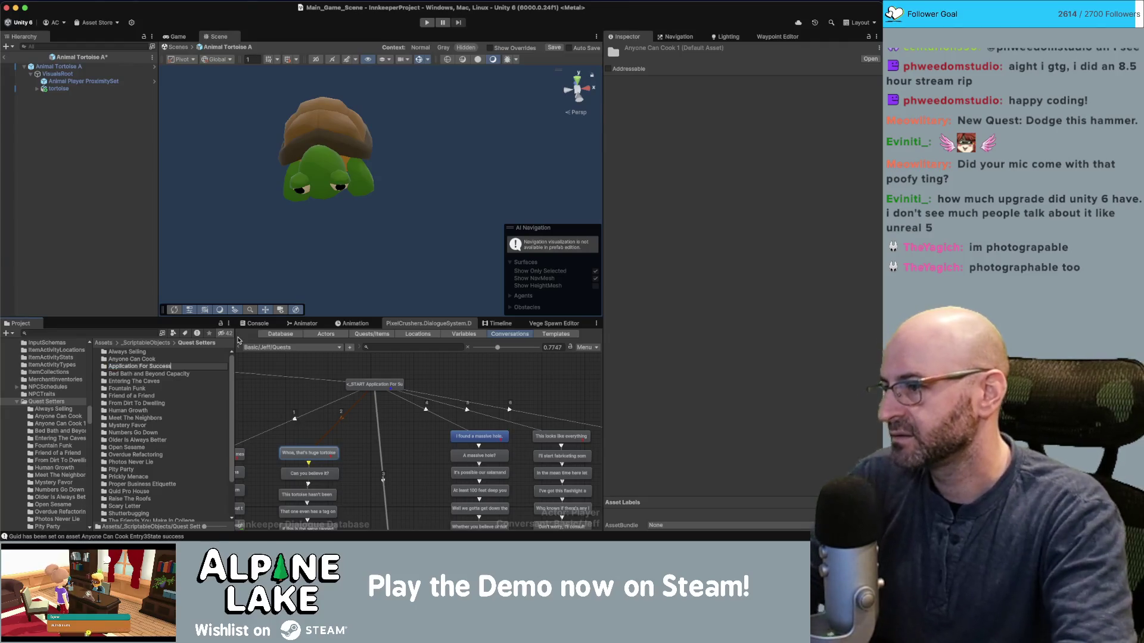
{"action": "key", "text": "Return"}
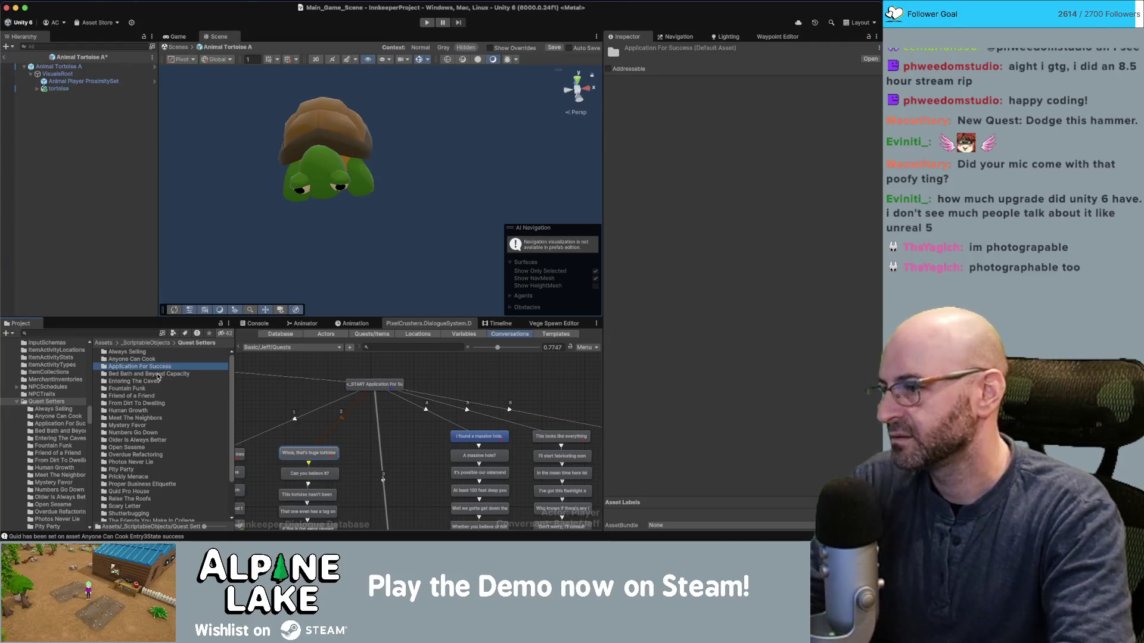
{"action": "double_click", "coordinate": [159, 370]}
Delete three of the four entry setters in the new folder.
{"action": "left_click", "coordinate": [161, 374]}
{"action": "left_click", "coordinate": [161, 363], "text": "shift"}
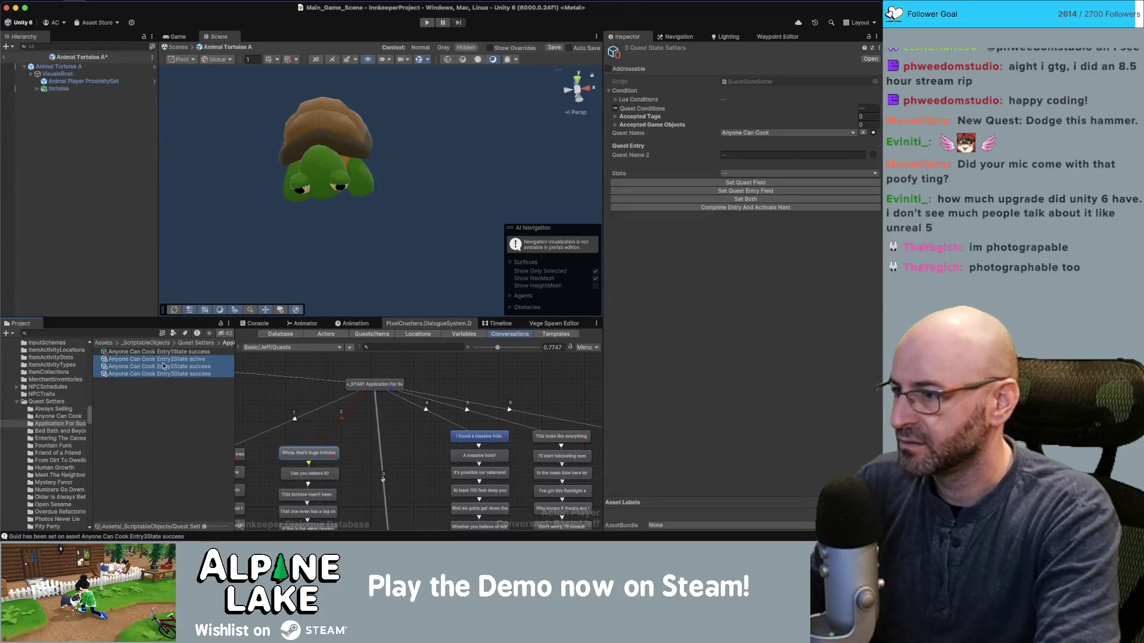
{"action": "key", "text": "super+BackSpace"}
{"action": "key", "text": "Return"}
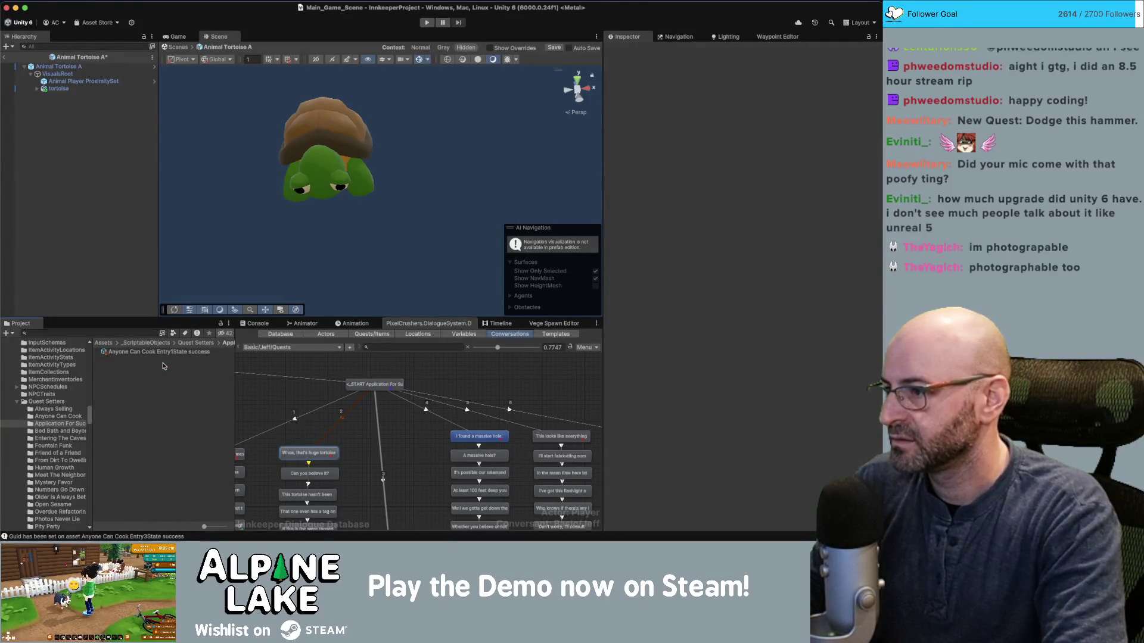
Rename the remaining setter to 'Application For Success Entry3State success'.
{"action": "key", "text": "Down"}
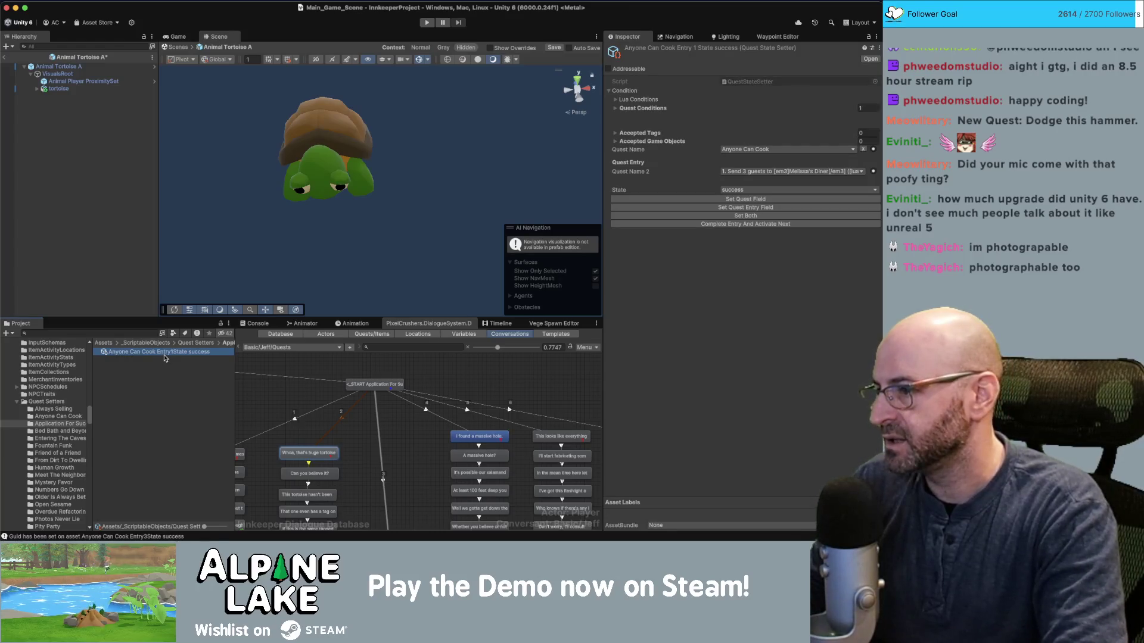
{"action": "key", "text": "Return"}
{"action": "type", "text": "Application For Succe"}
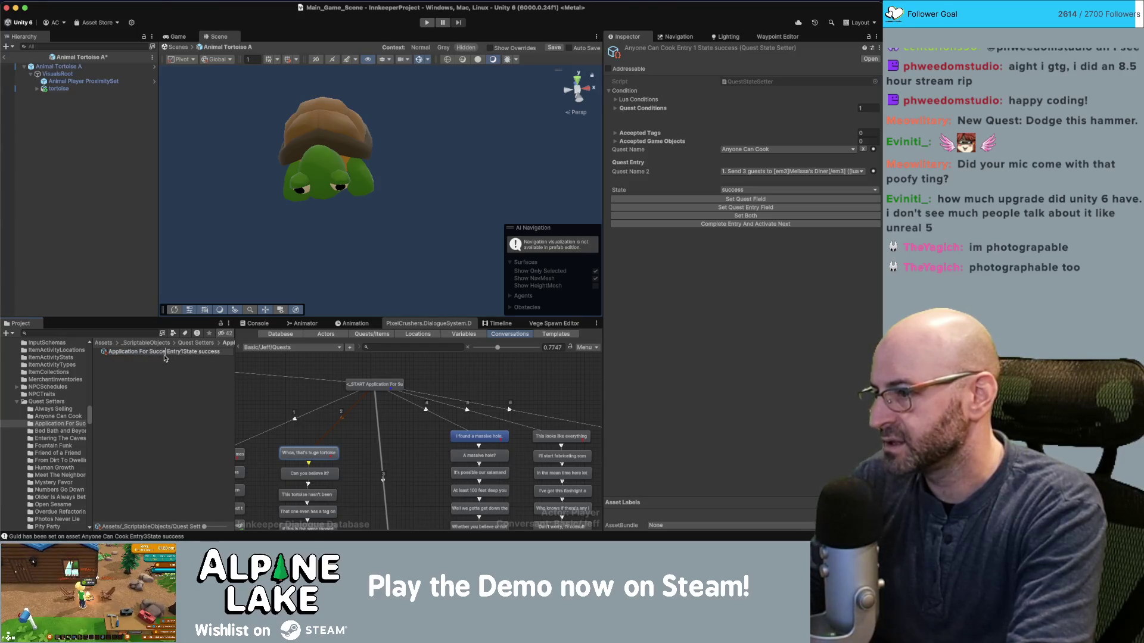
{"action": "type", "text": "ss"}
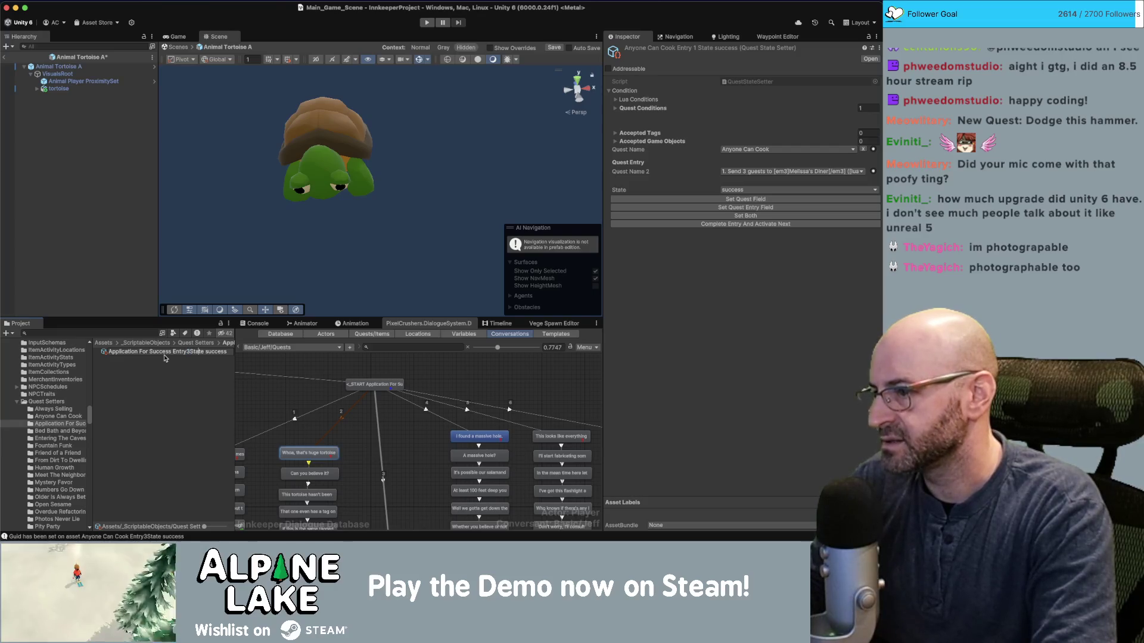
{"action": "key", "text": "Return"}
{"action": "left_click", "coordinate": [757, 154]}
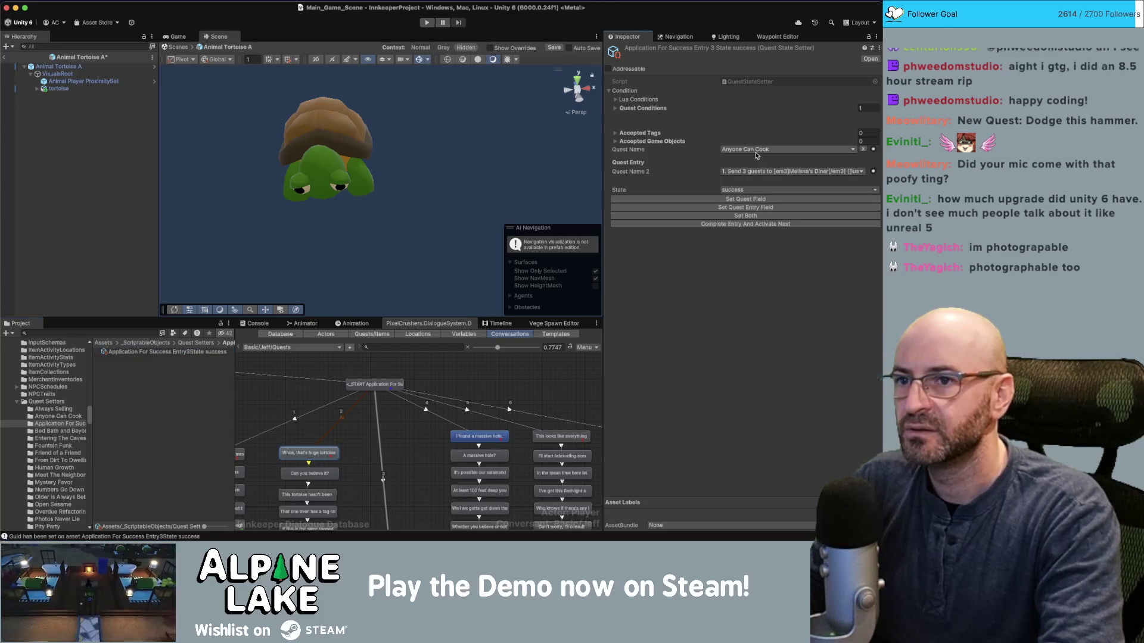
Replace the Anyone Can Cook condition with Application For Success entry 3 (tortoise photo) being Active.
{"action": "left_click", "coordinate": [614, 110]}
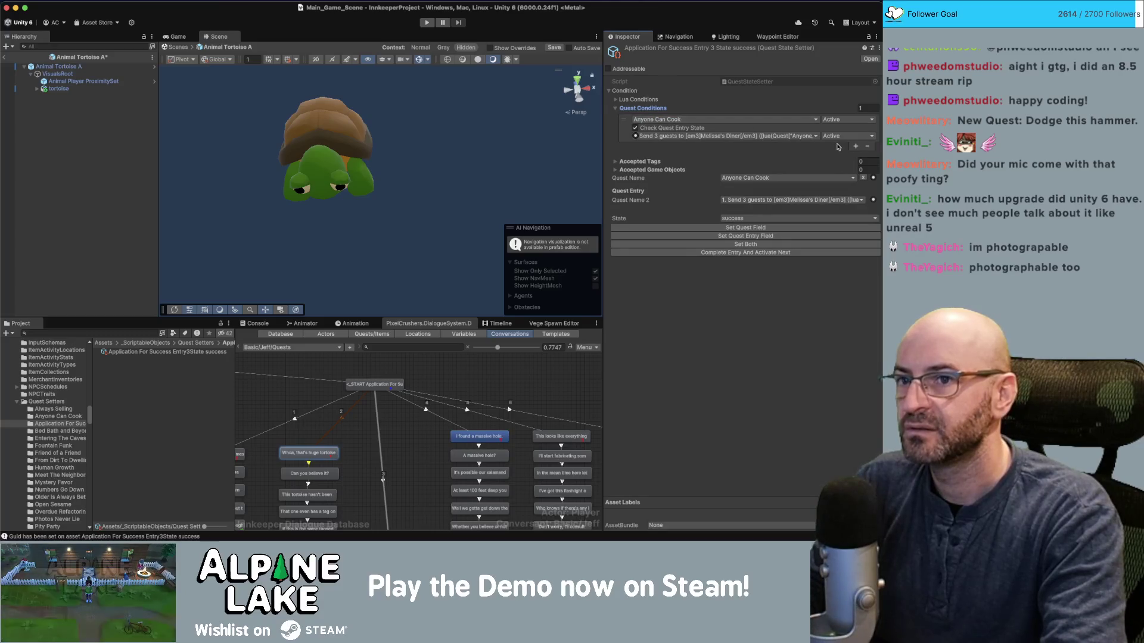
{"action": "left_click", "coordinate": [866, 147]}
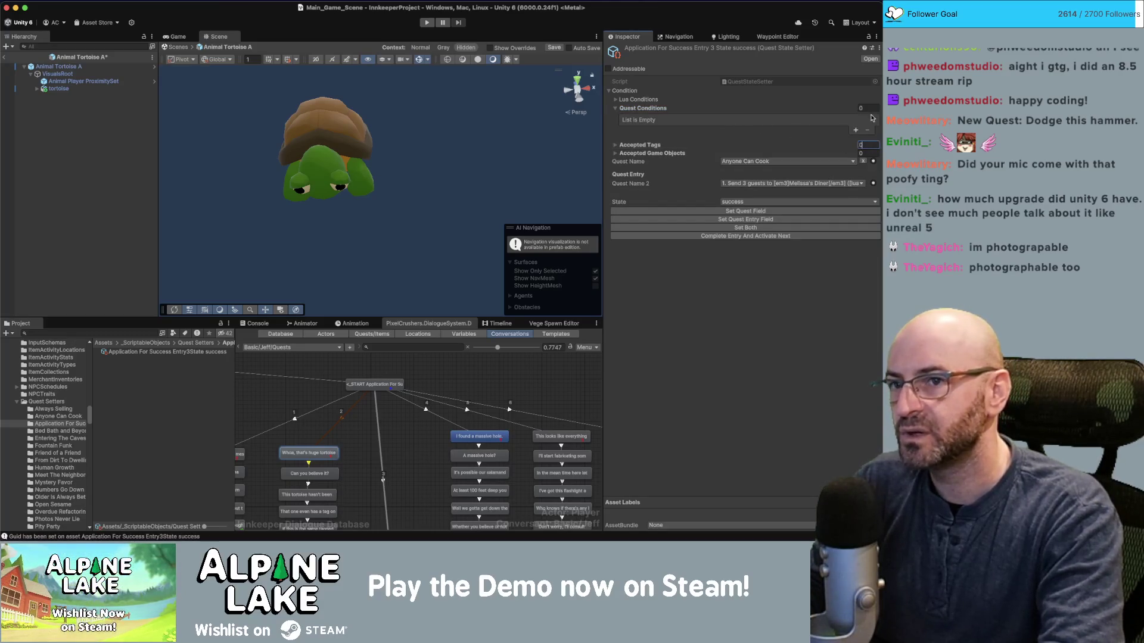
{"action": "left_click", "coordinate": [853, 131]}
{"action": "left_click", "coordinate": [727, 120]}
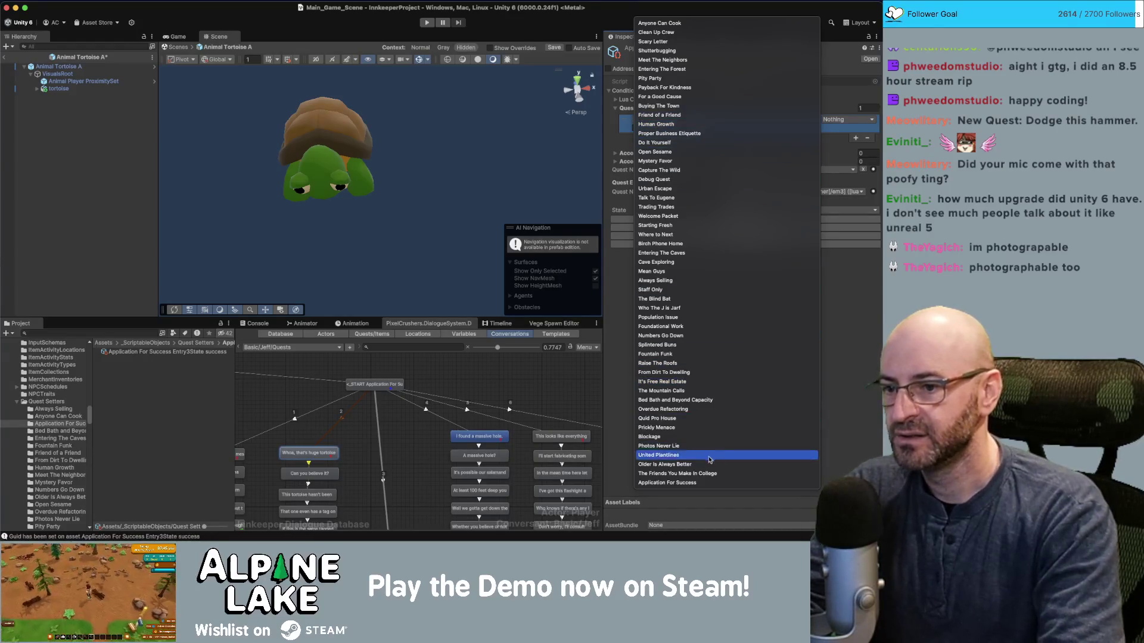
{"action": "left_click", "coordinate": [694, 483]}
{"action": "left_click", "coordinate": [662, 129]}
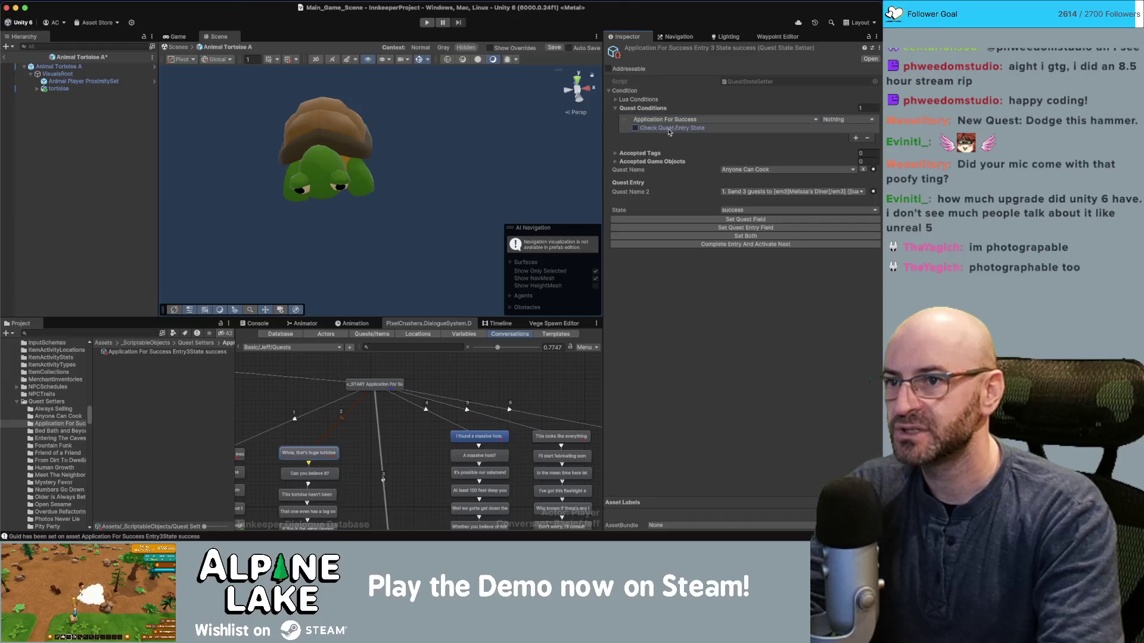
{"action": "left_click", "coordinate": [682, 136]}
{"action": "mouse_move", "coordinate": [682, 170]}
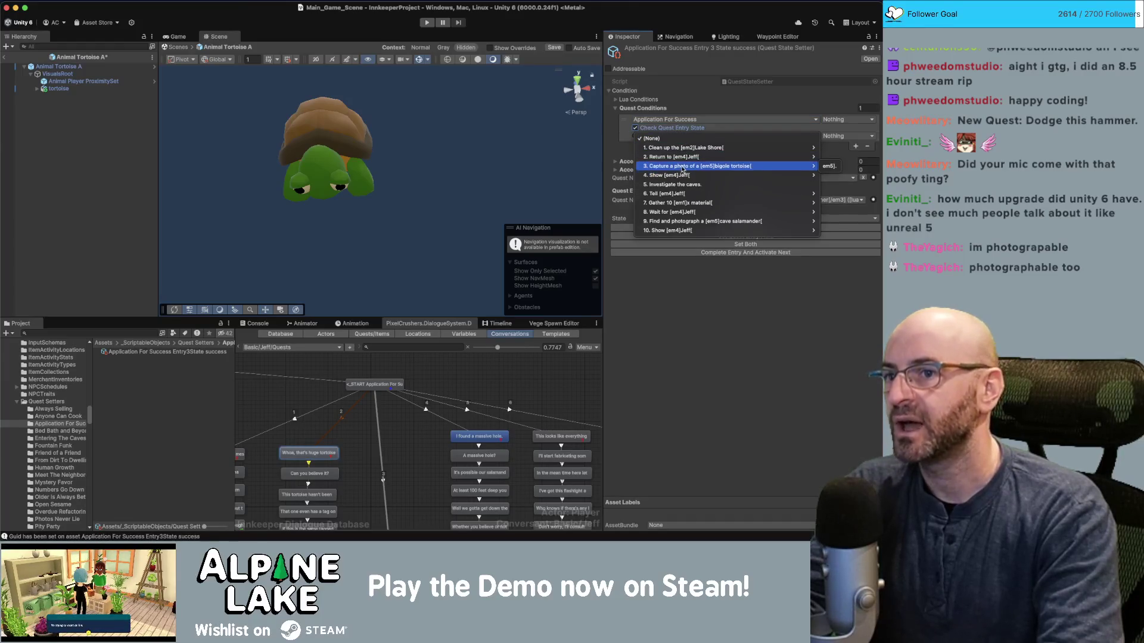
{"action": "left_click", "coordinate": [827, 167]}
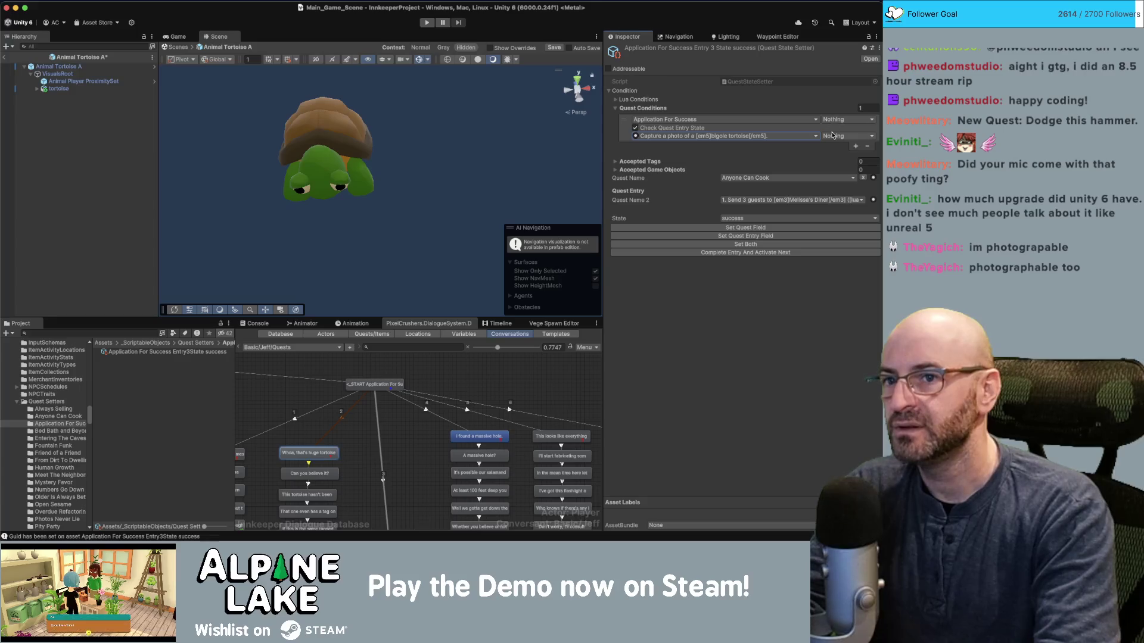
{"action": "left_click", "coordinate": [833, 135]}
{"action": "left_click", "coordinate": [839, 173]}
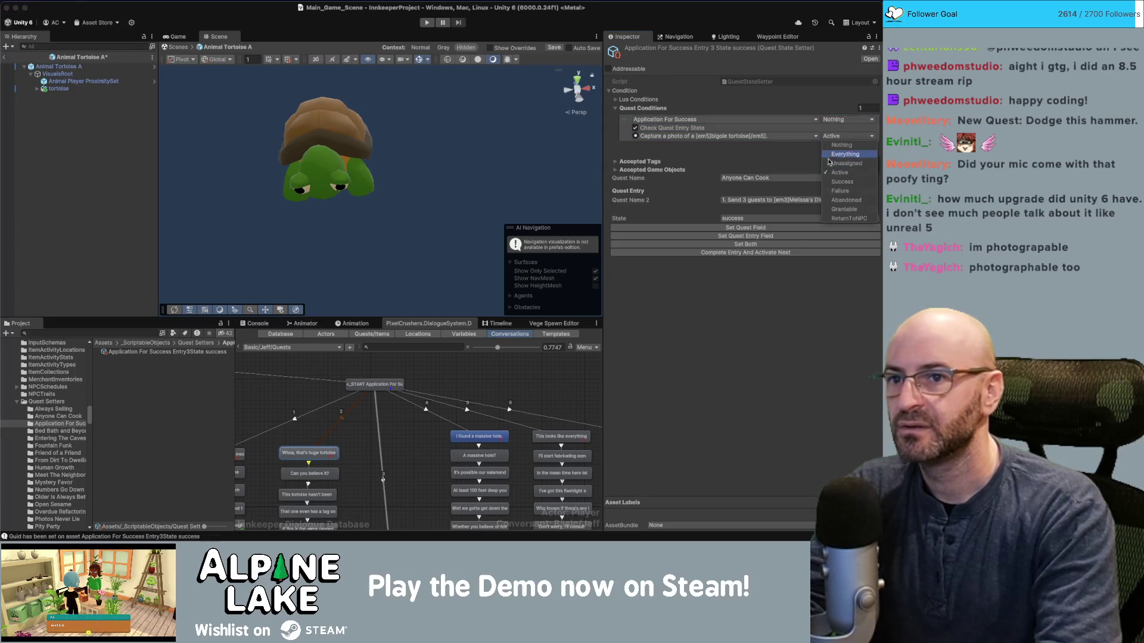
{"action": "key", "text": "super+Tab"}
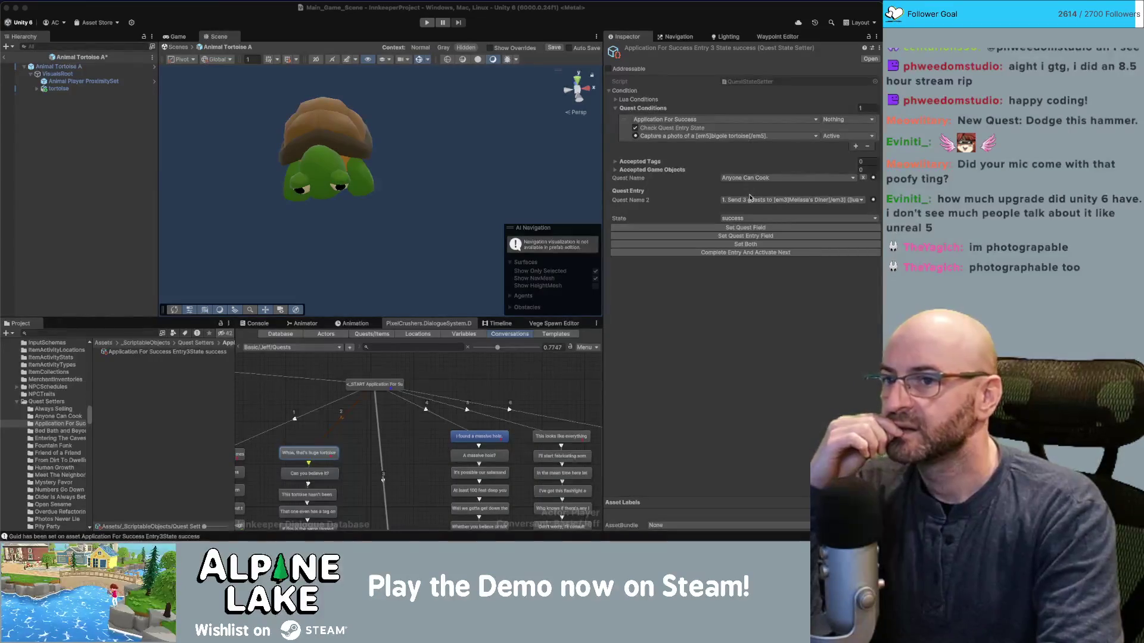
Set the setter's Quest Name to Application For Success and target entry 3, the tortoise photo.
{"action": "left_click", "coordinate": [762, 178]}
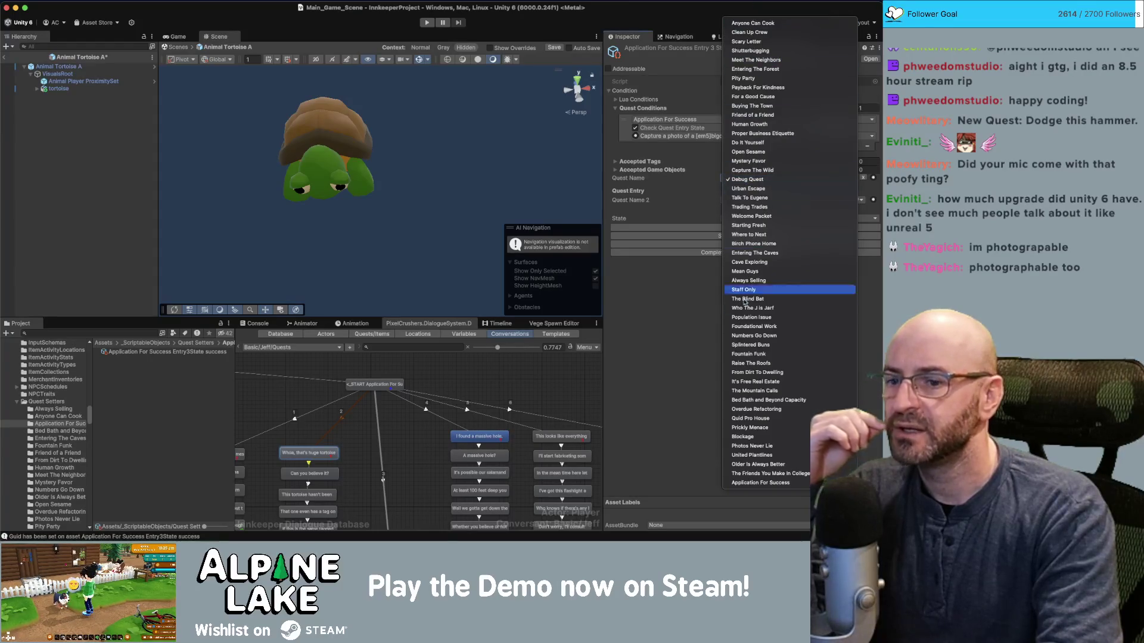
{"action": "key", "text": "Escape"}
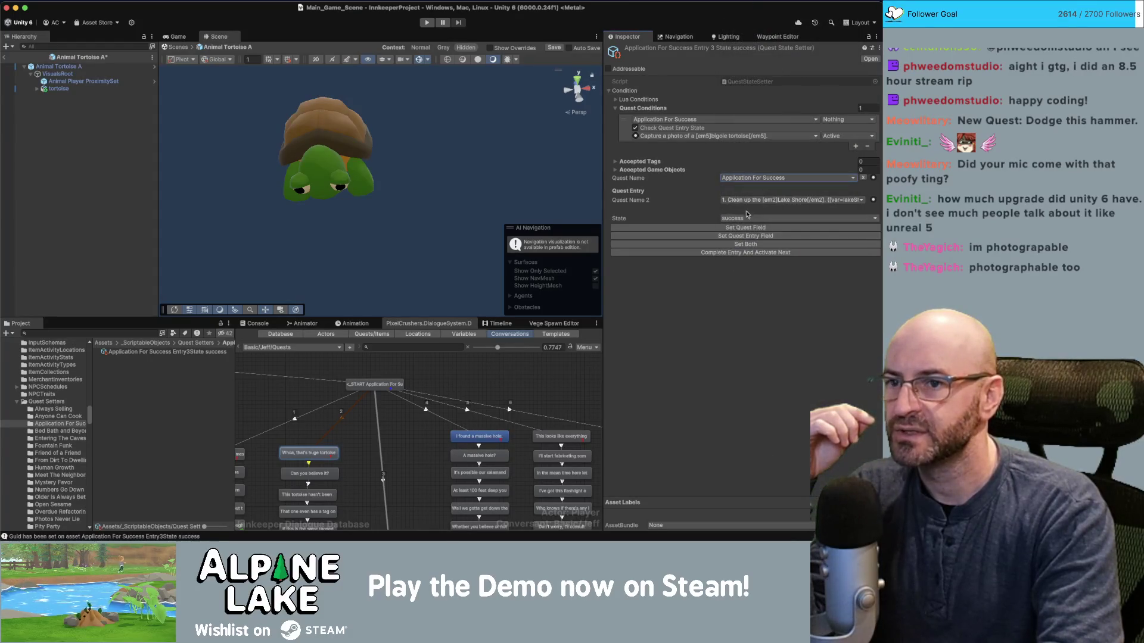
{"action": "left_click", "coordinate": [749, 200]}
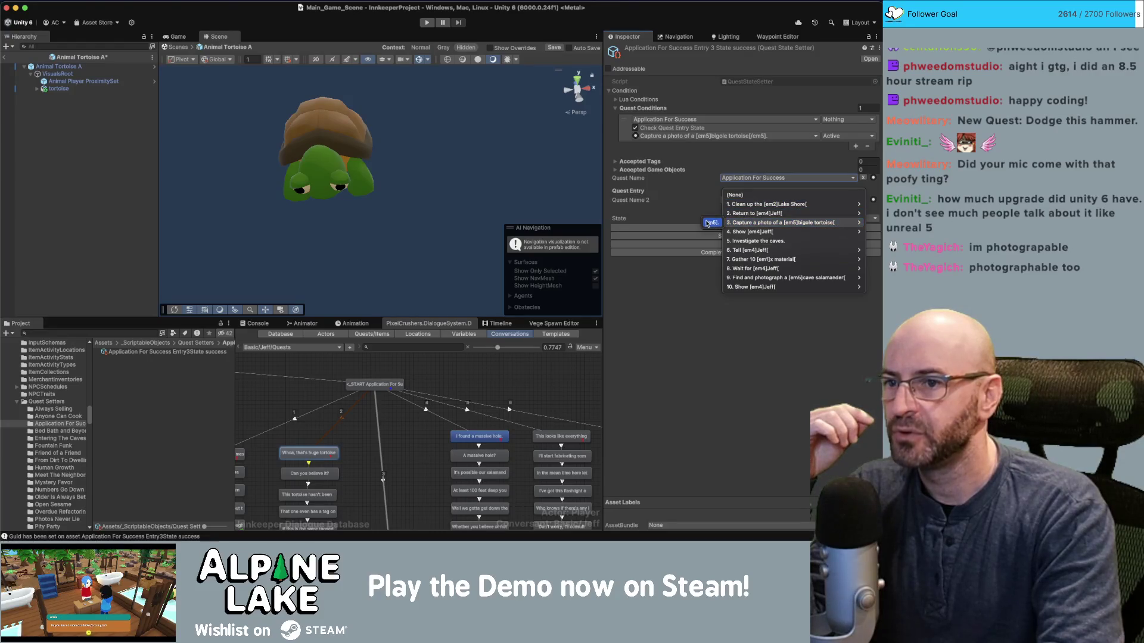
{"action": "left_click", "coordinate": [749, 224]}
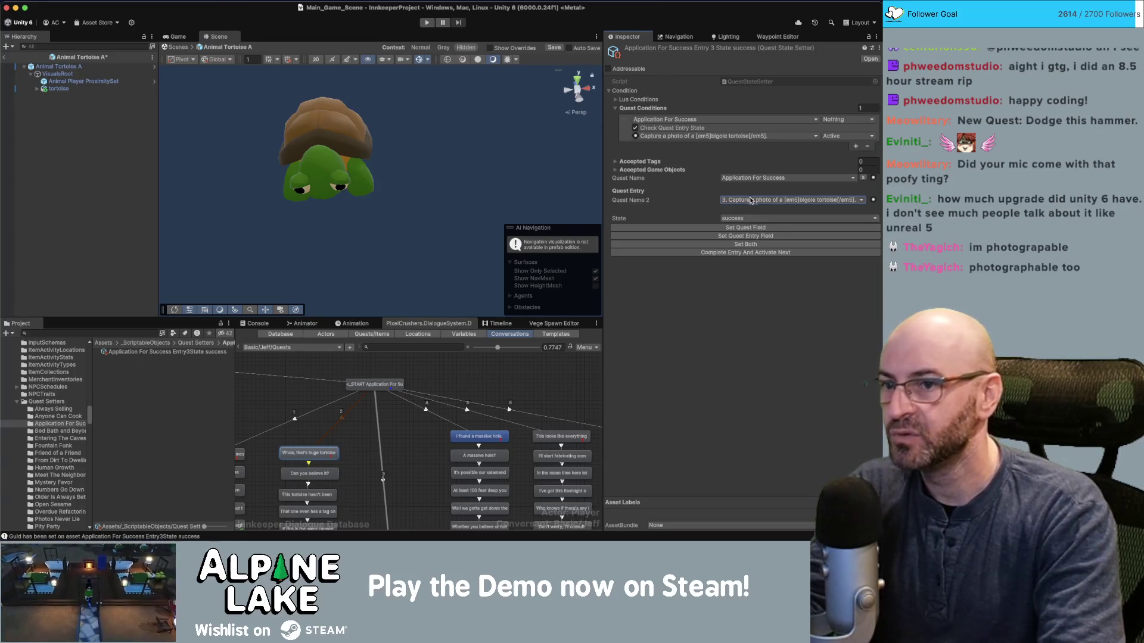
{"action": "left_click", "coordinate": [752, 204]}
{"action": "mouse_move", "coordinate": [748, 219]}
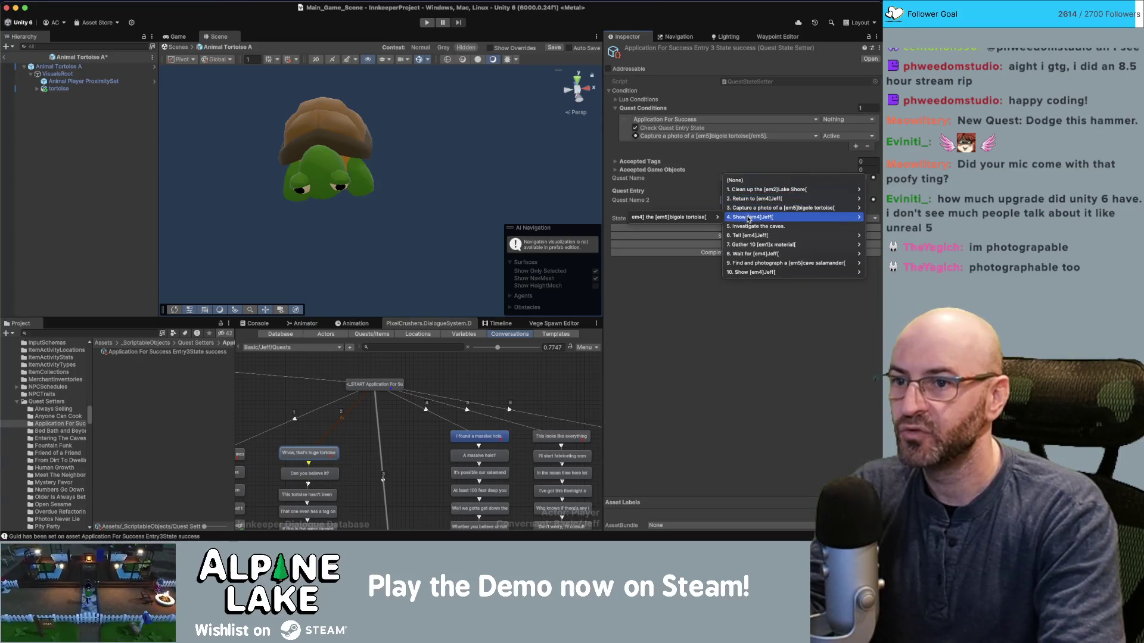
{"action": "left_click", "coordinate": [706, 208]}
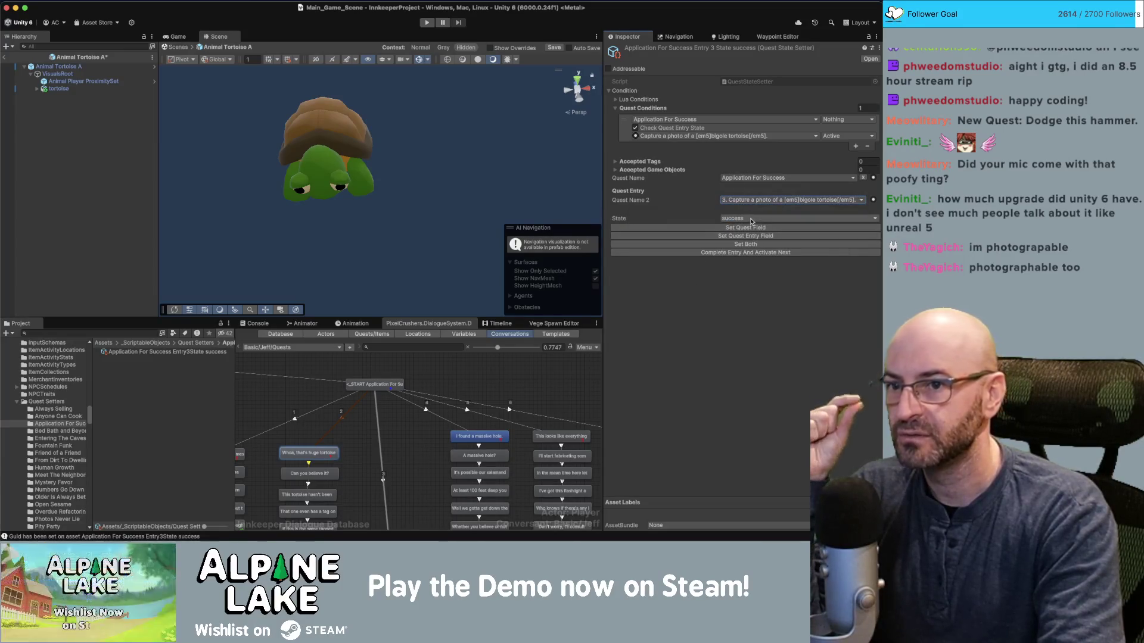
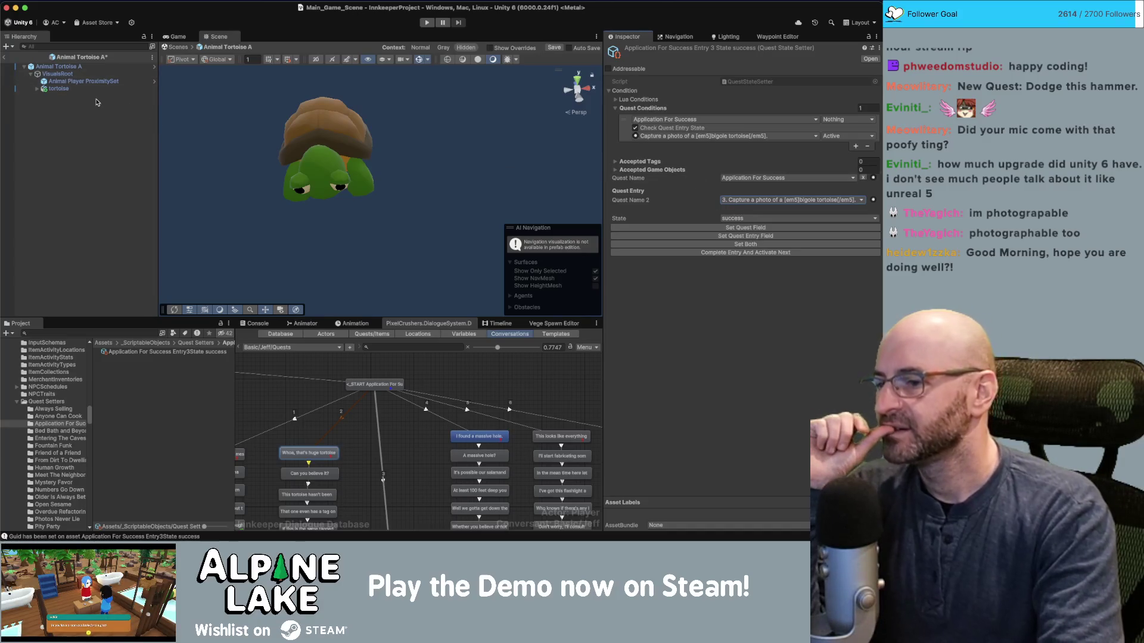
Wire VisualsRoot's Photo Reaction Event to the Entry3State success asset's CompleteEntryAndActivateNext, then inspect that asset.
{"action": "left_click", "coordinate": [57, 74]}
{"action": "mouse_move", "coordinate": [161, 352]}
{"action": "left_mouse_down"}
{"action": "mouse_move", "coordinate": [512, 367]}
{"action": "mouse_move", "coordinate": [649, 305]}
{"action": "left_mouse_up"}
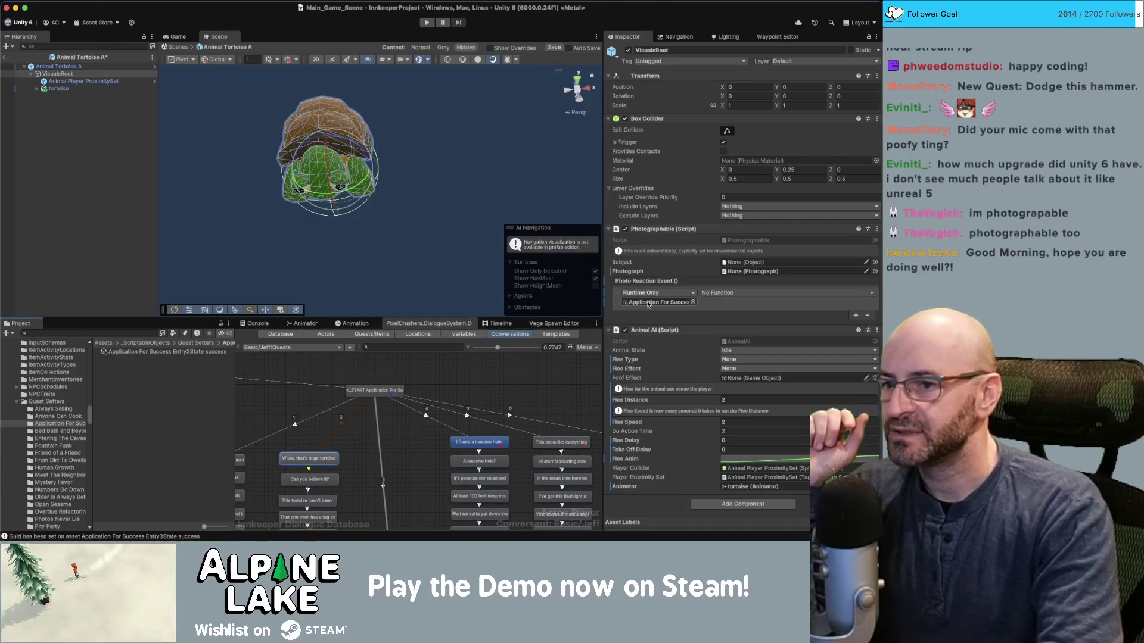
{"action": "left_click", "coordinate": [766, 298]}
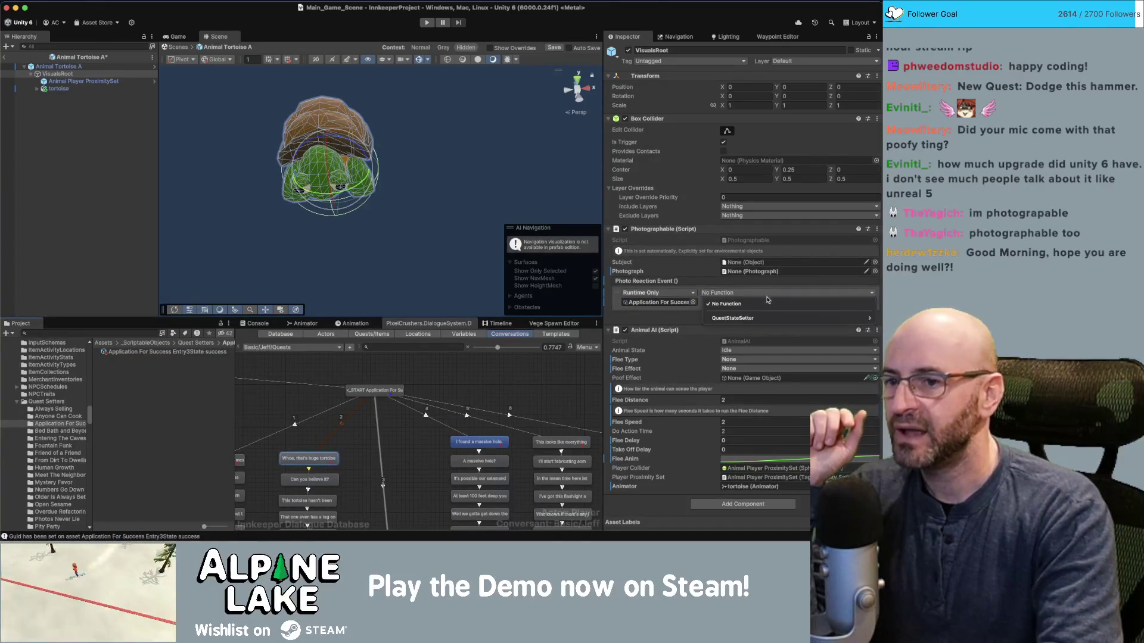
{"action": "mouse_move", "coordinate": [769, 319]}
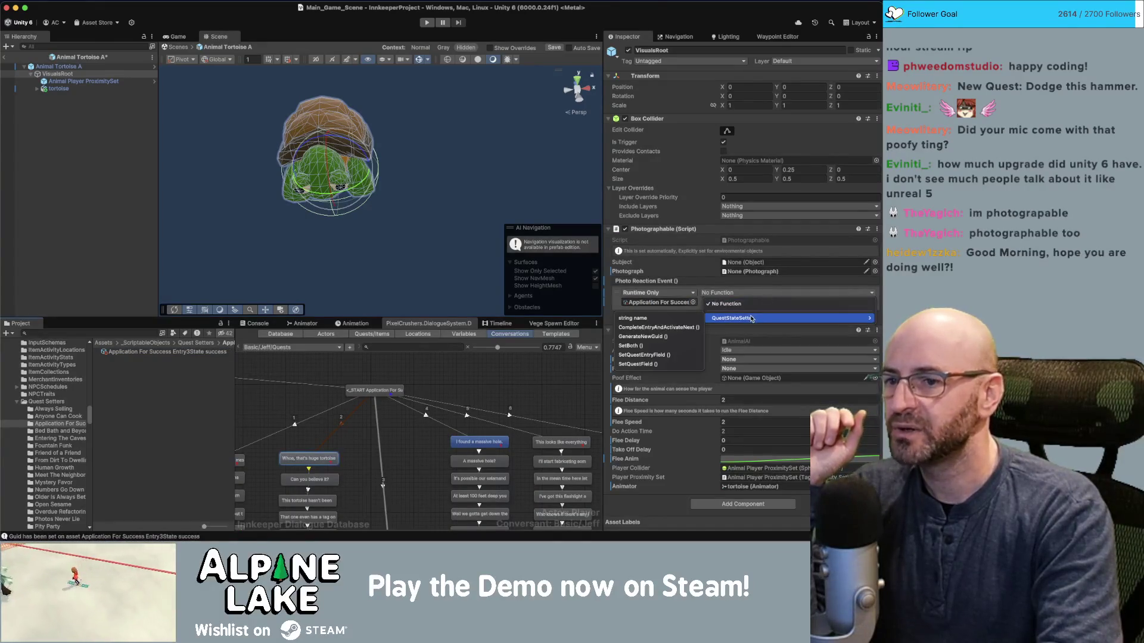
{"action": "left_click", "coordinate": [677, 327]}
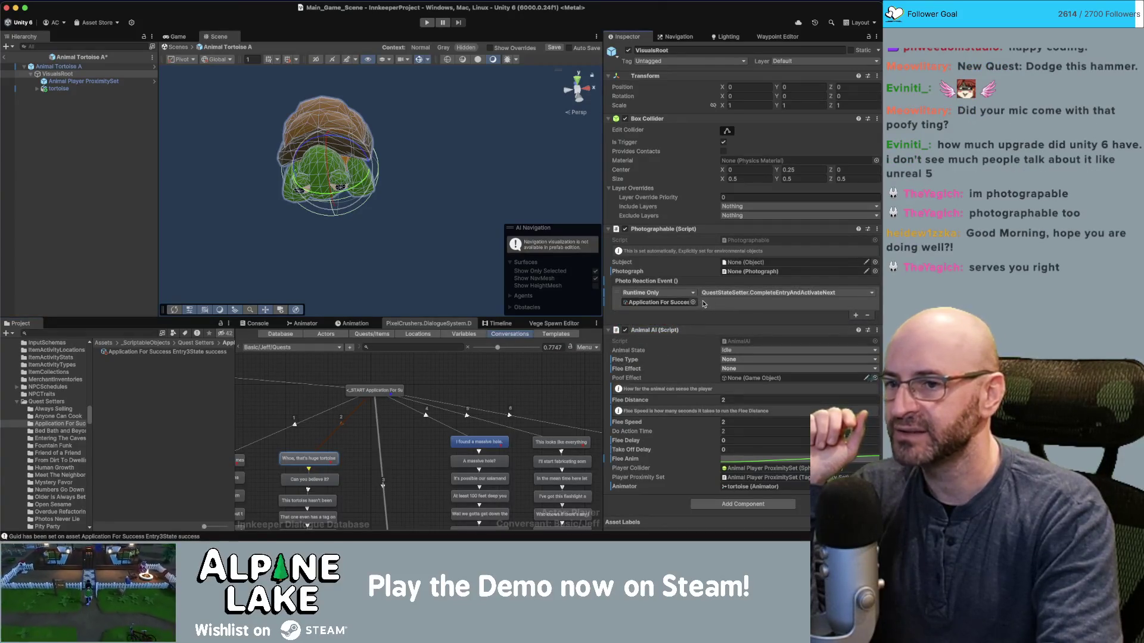
{"action": "left_click", "coordinate": [659, 302]}
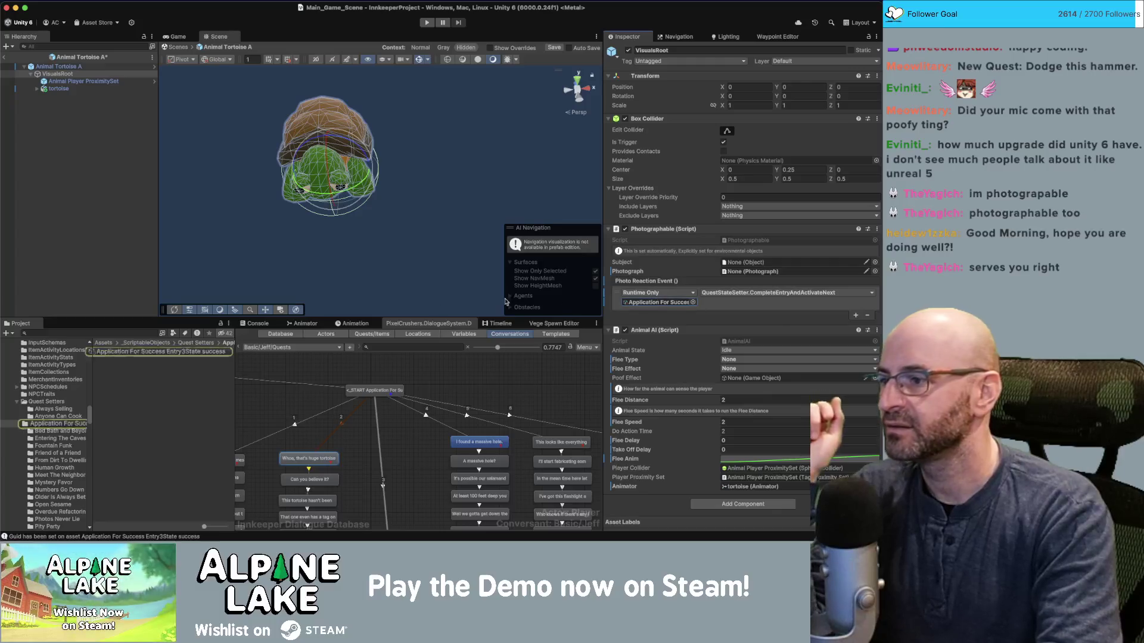
{"action": "left_click", "coordinate": [205, 351]}
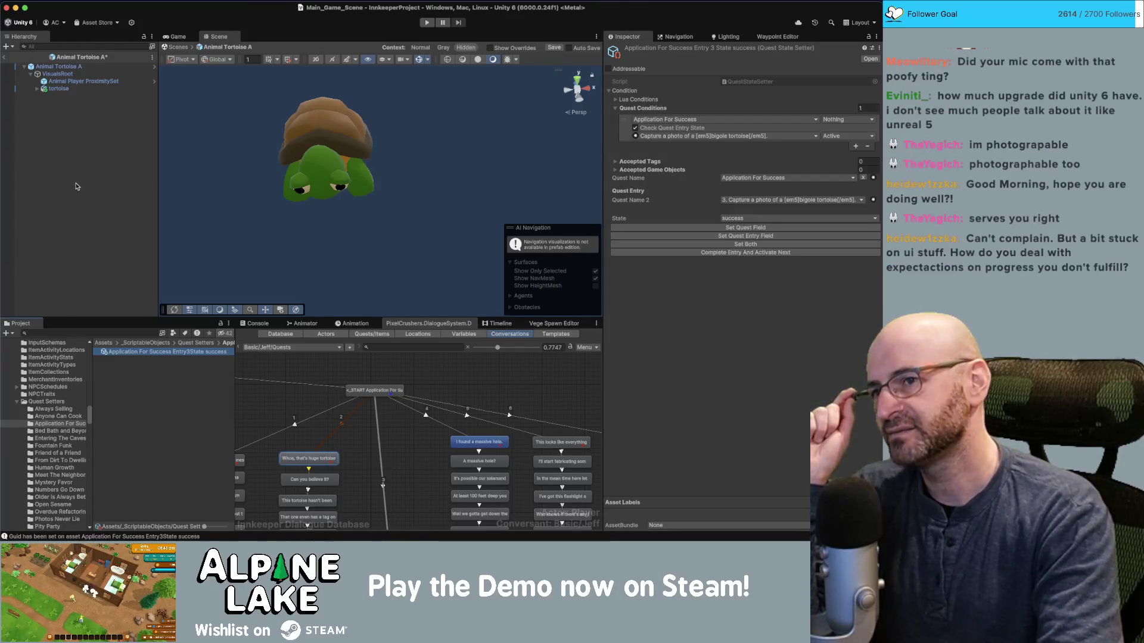
Duplicate the Entry3State success asset and rename the copy 'Application For Success Entry9State success'.
{"action": "left_click", "coordinate": [838, 121]}
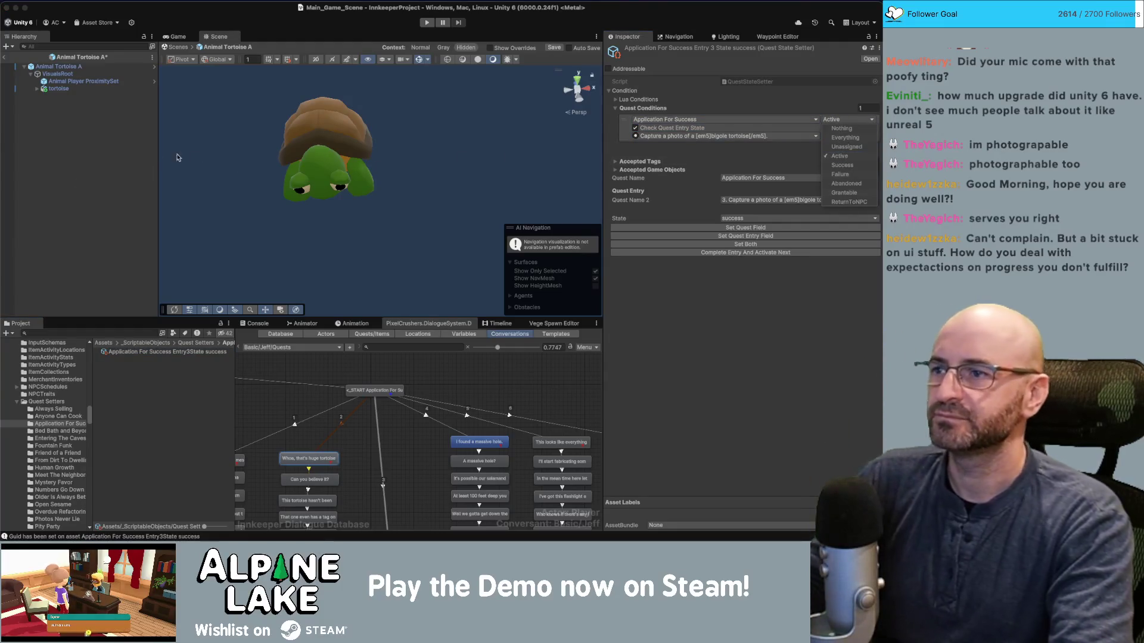
{"action": "left_click", "coordinate": [120, 149]}
{"action": "left_click", "coordinate": [138, 352]}
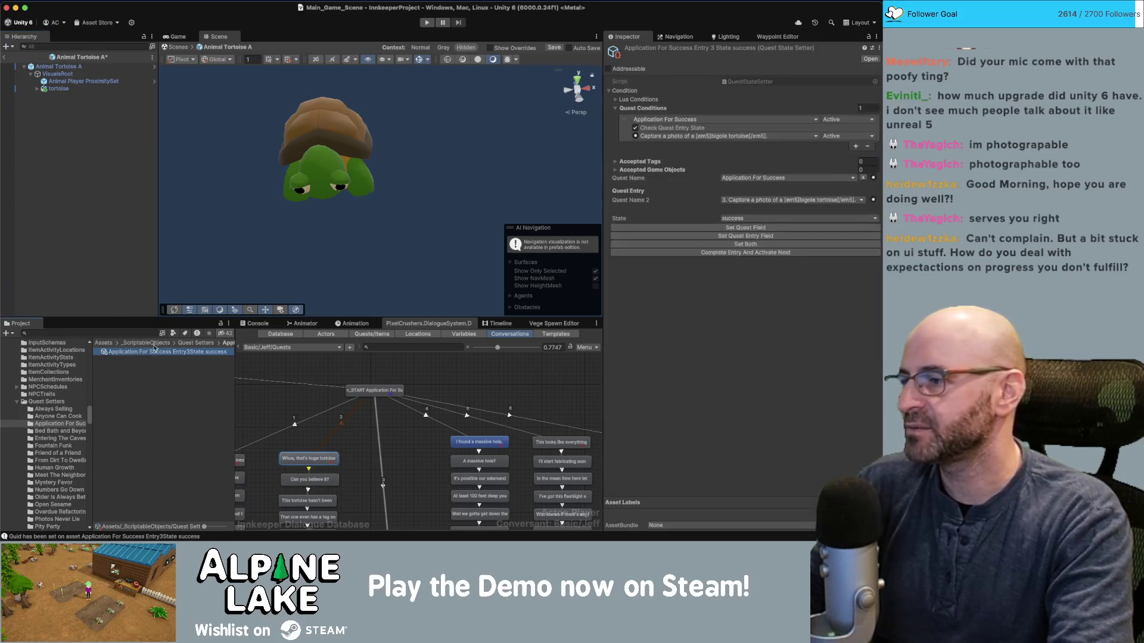
{"action": "key", "text": "super+d"}
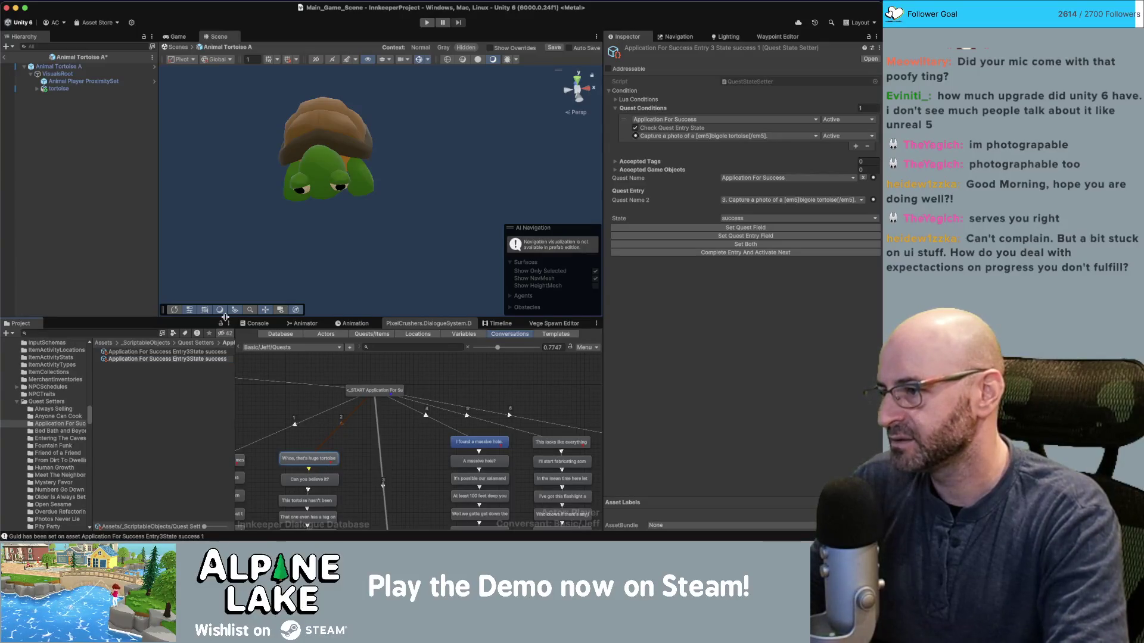
{"action": "type", "text": "6"}
{"action": "key", "text": "Return"}
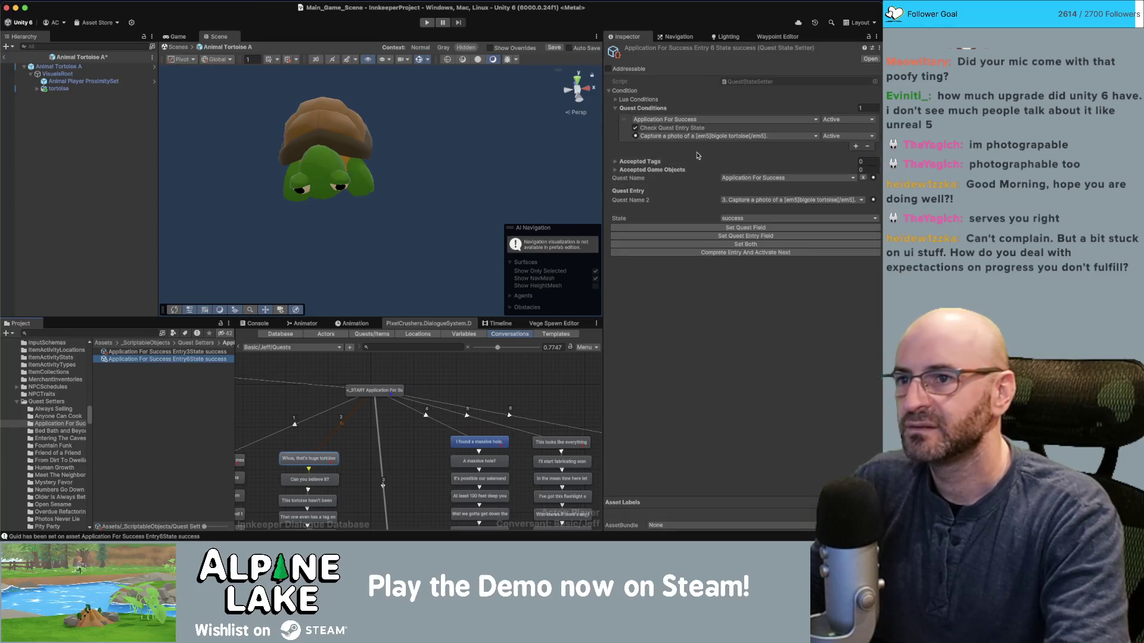
{"action": "left_click", "coordinate": [686, 137]}
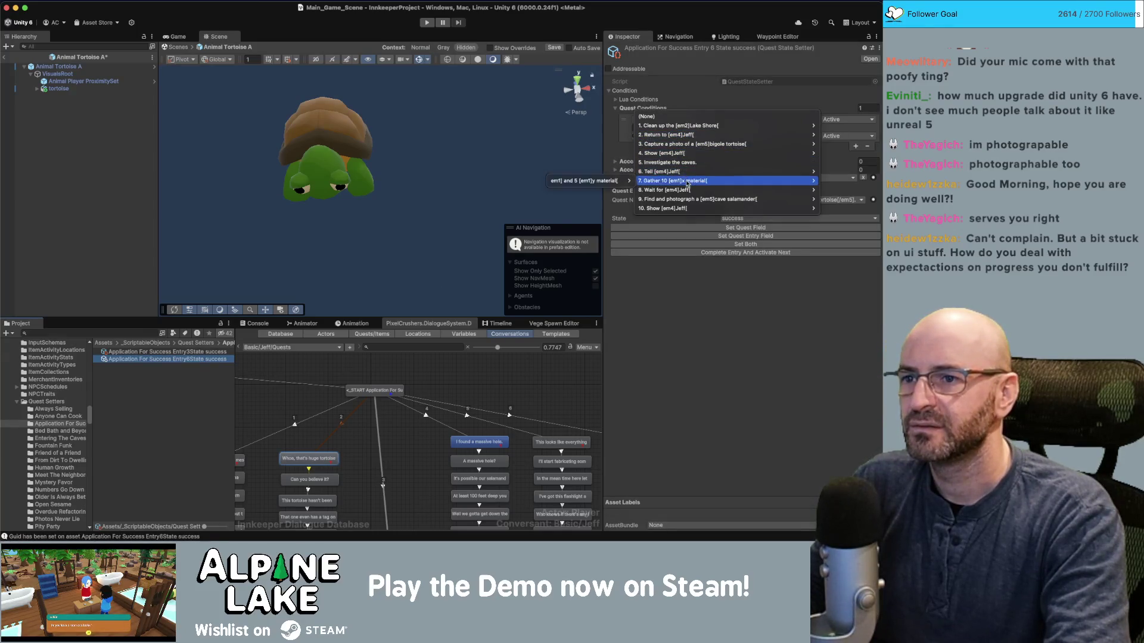
{"action": "left_click", "coordinate": [182, 360]}
{"action": "key", "text": "Return"}
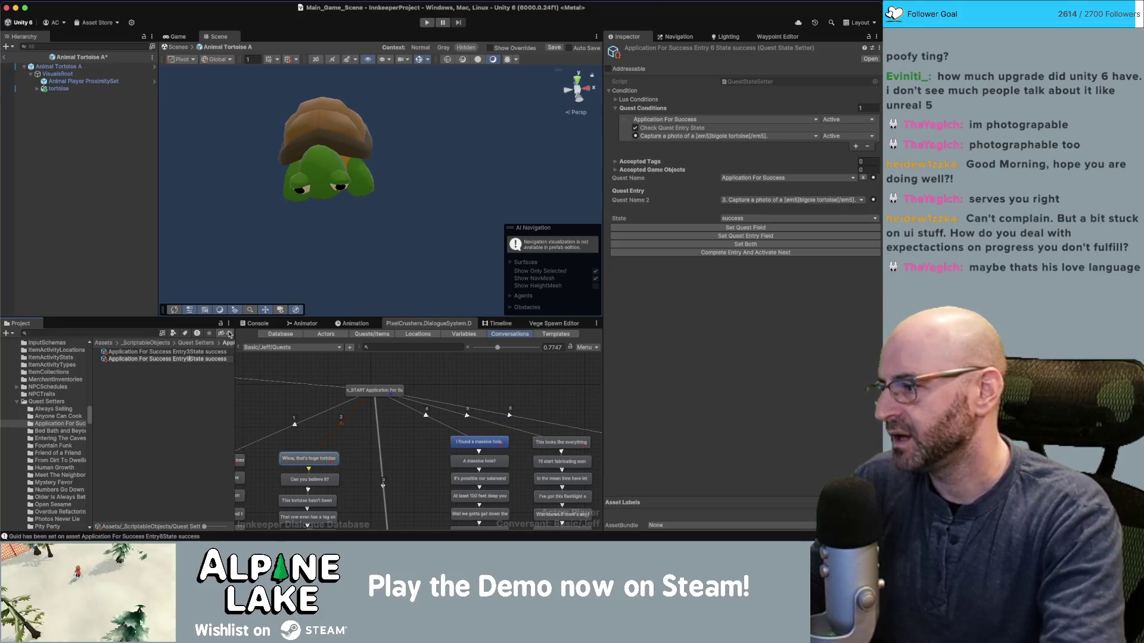
{"action": "key", "text": "Return"}
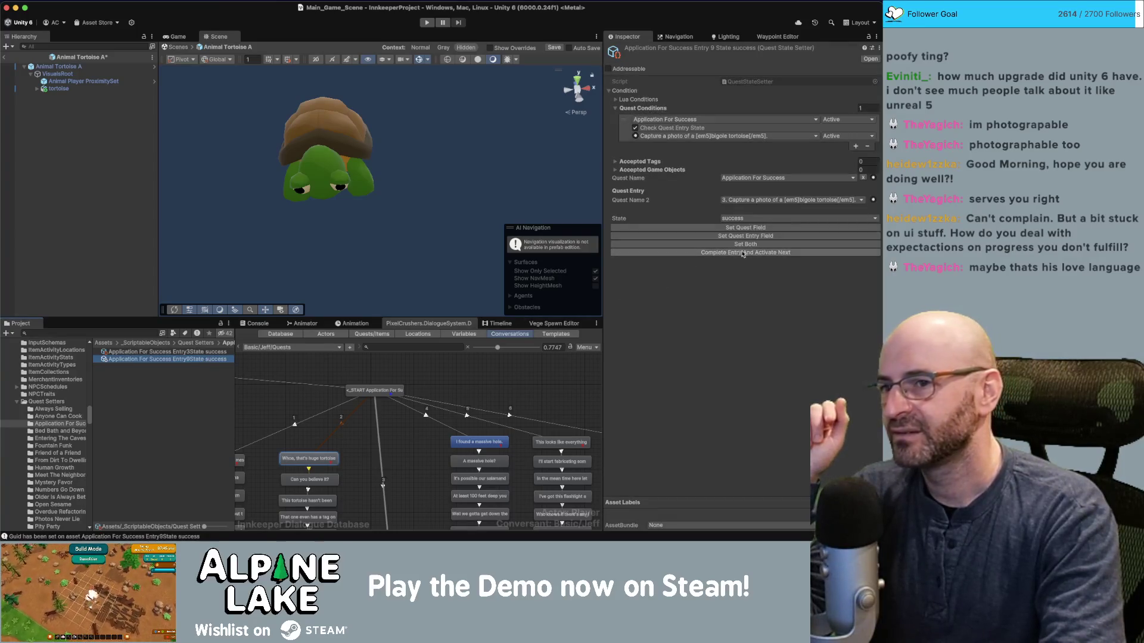
Set Quest Name 2 to the photograph-a-cave-salamander entry, then recheck the tortoise's VisualsRoot.
{"action": "left_click", "coordinate": [745, 201]}
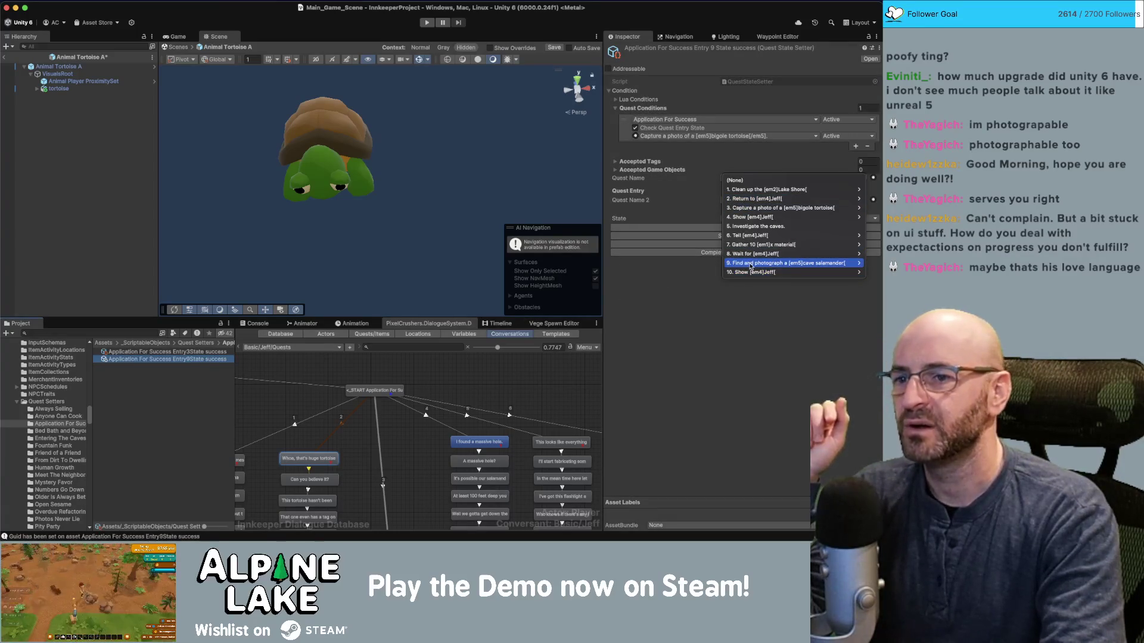
{"action": "left_click", "coordinate": [729, 263]}
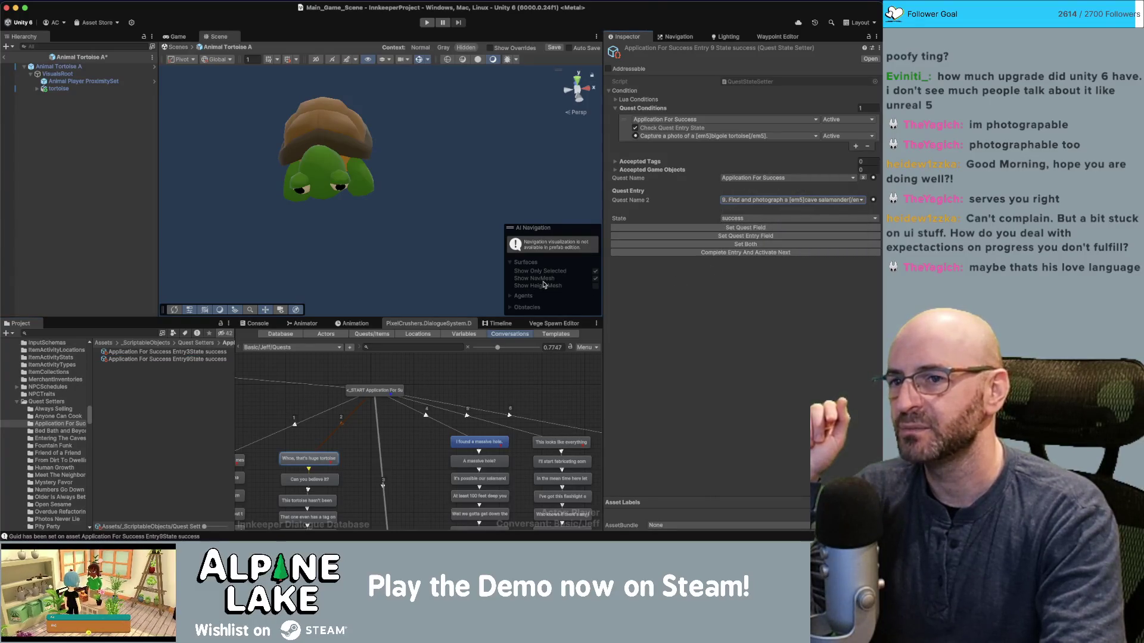
{"action": "left_click", "coordinate": [86, 82]}
{"action": "left_click", "coordinate": [58, 74]}
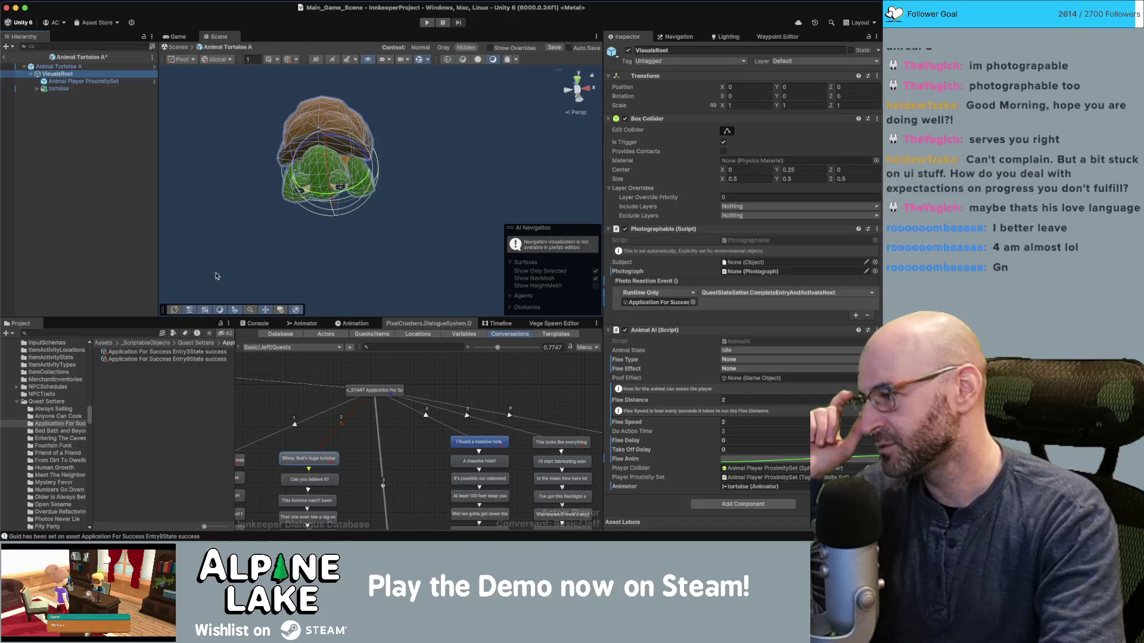
Make the Entry9State asset's condition require the cave salamander photo, apply Set Quest Field, and save.
{"action": "left_click", "coordinate": [128, 333]}
{"action": "left_click", "coordinate": [143, 359]}
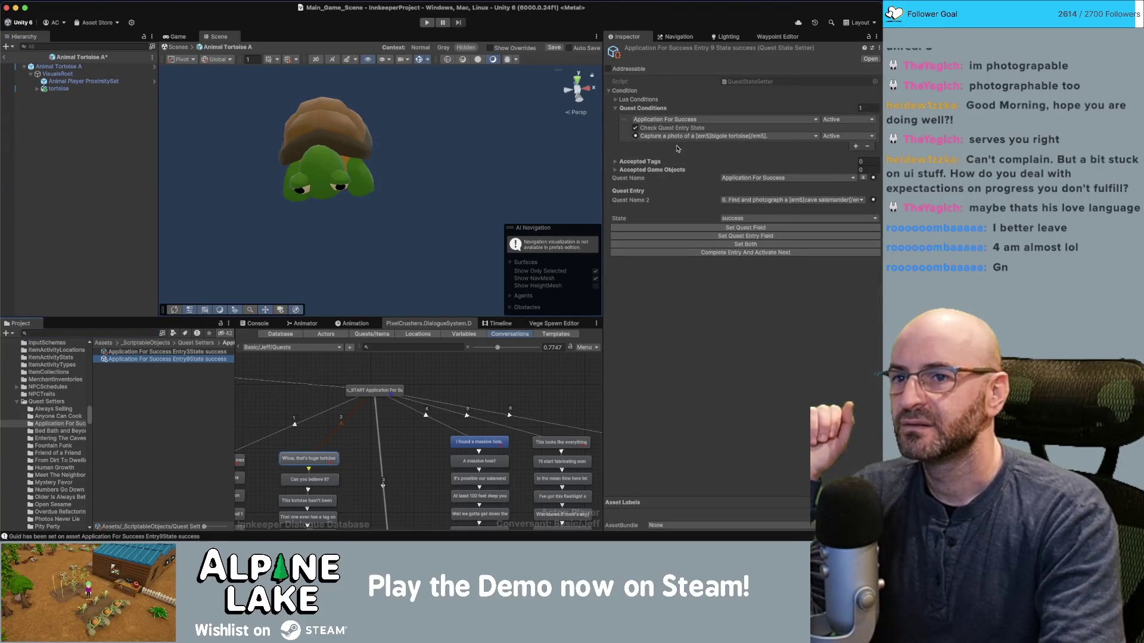
{"action": "left_click", "coordinate": [746, 136]}
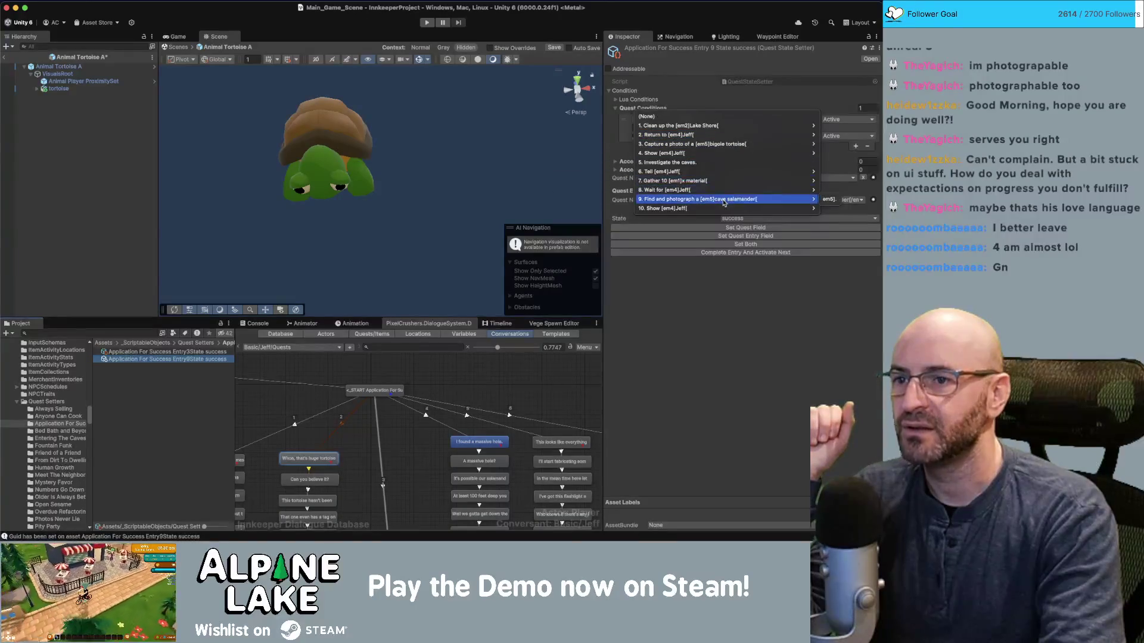
{"action": "left_click", "coordinate": [812, 199]}
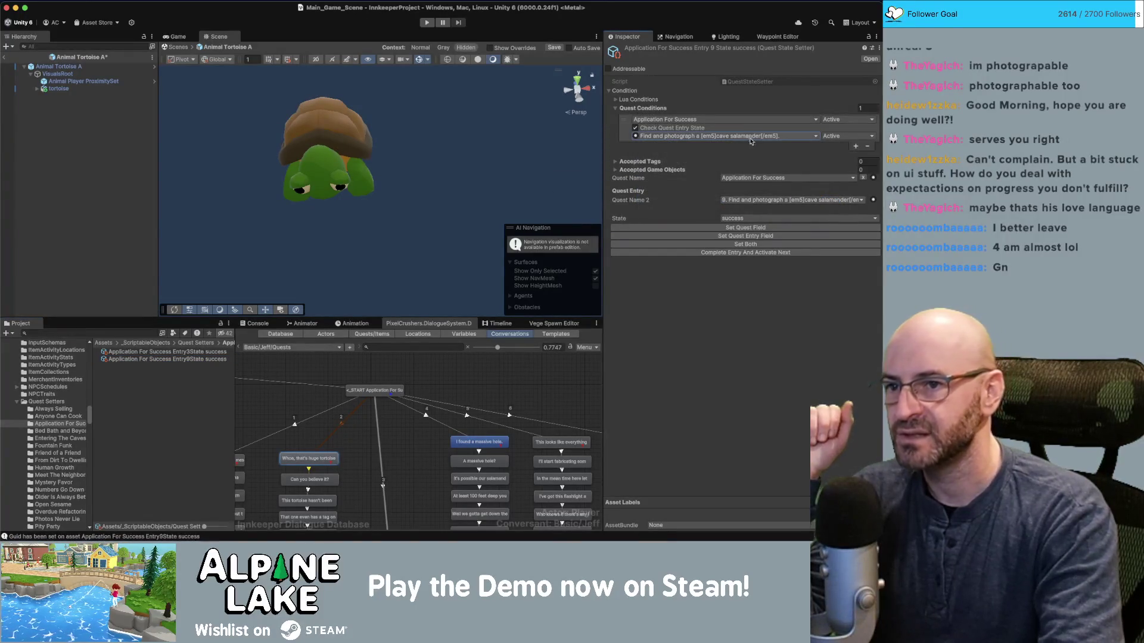
{"action": "left_click", "coordinate": [683, 228]}
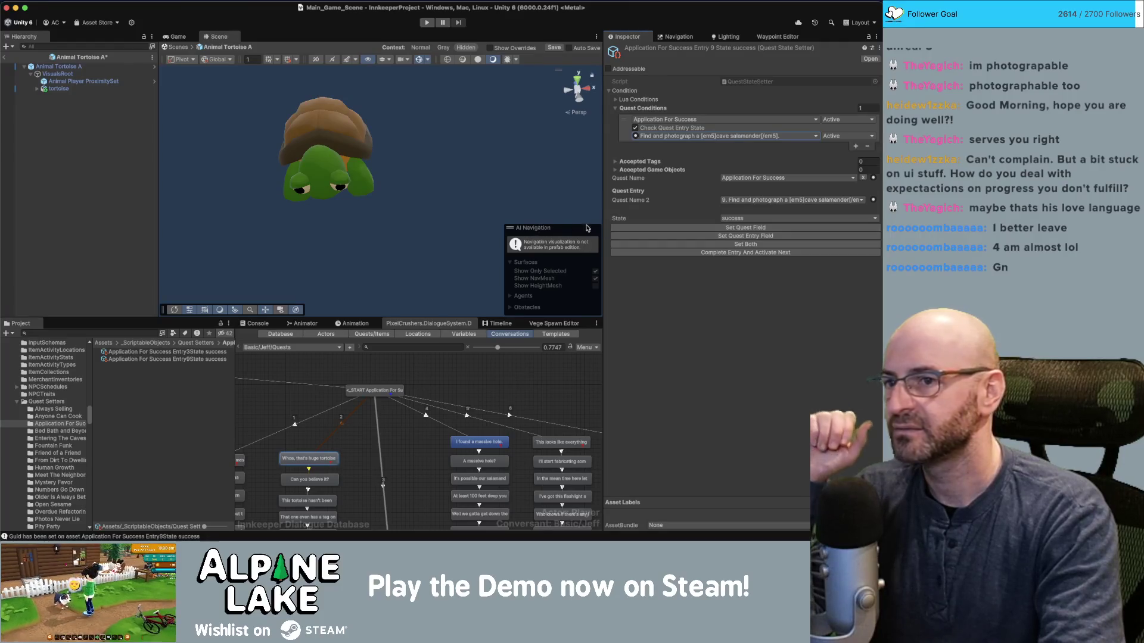
{"action": "left_click", "coordinate": [115, 182]}
{"action": "key", "text": "super+s"}
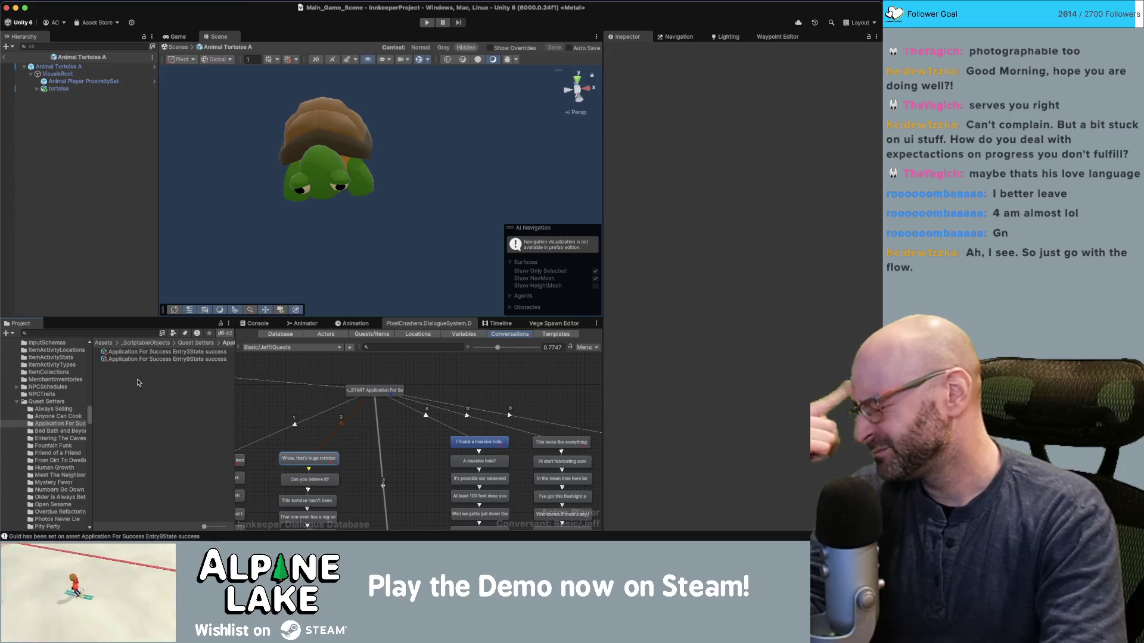
Search the project for 'salamander' and open the Animal Cave Salamander prefab.
{"action": "left_click", "coordinate": [109, 333]}
{"action": "type", "text": "salamander"}
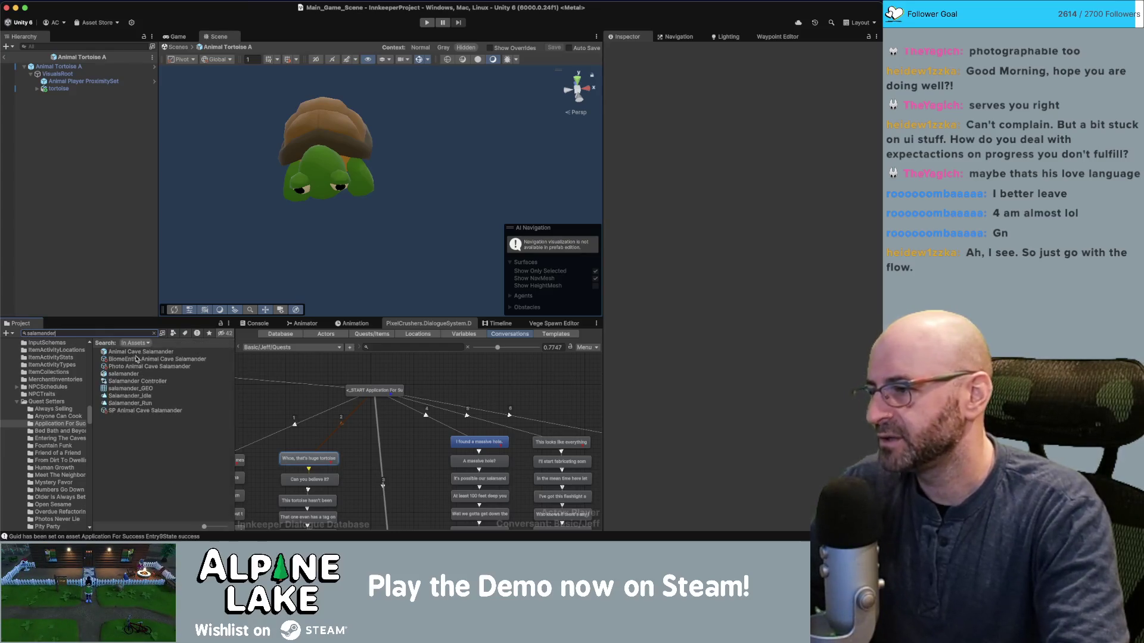
{"action": "double_click", "coordinate": [137, 352]}
Add a Photo Reaction Event calling the Application For Success asset's CompleteEntryAndActivate, then save the prefab.
{"action": "left_click", "coordinate": [65, 74]}
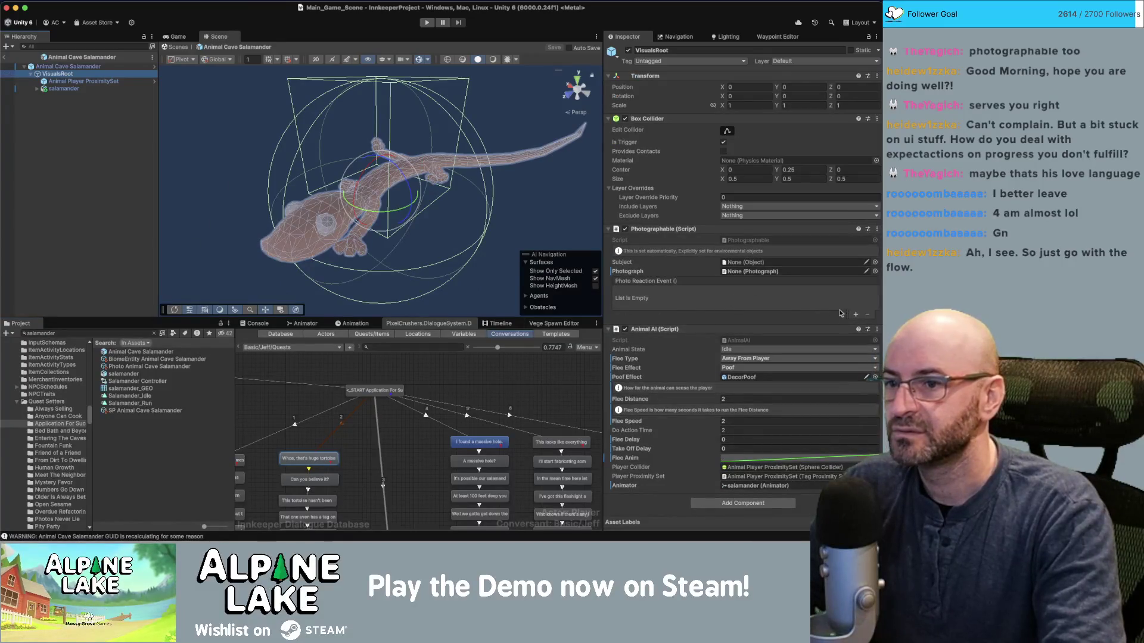
{"action": "left_click", "coordinate": [858, 316]}
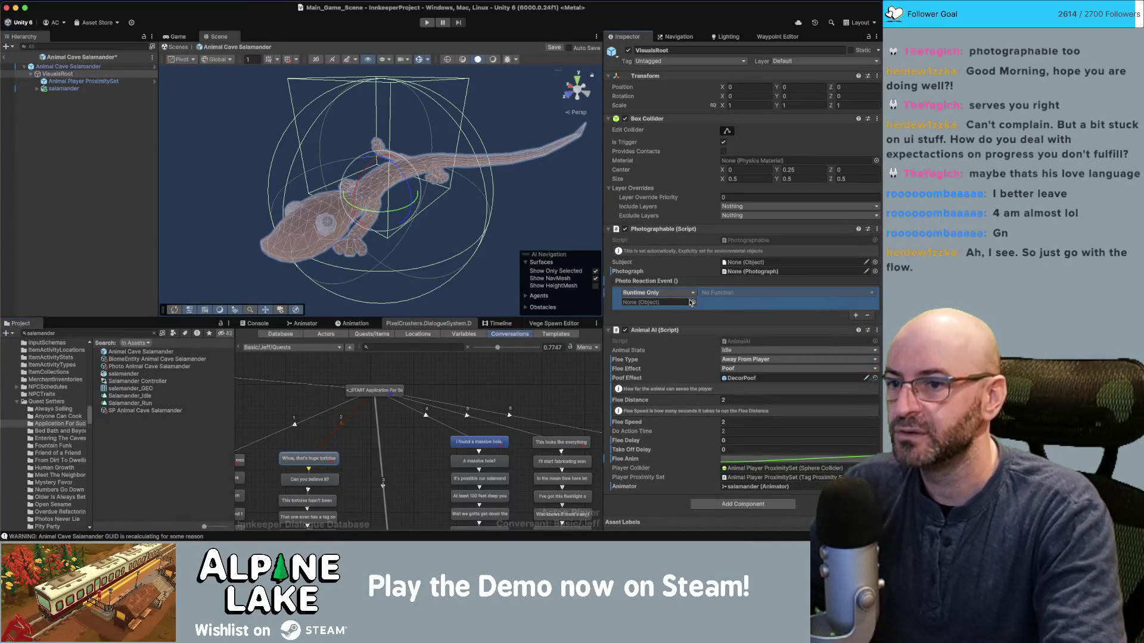
{"action": "left_click", "coordinate": [691, 302]}
{"action": "type", "text": "s"}
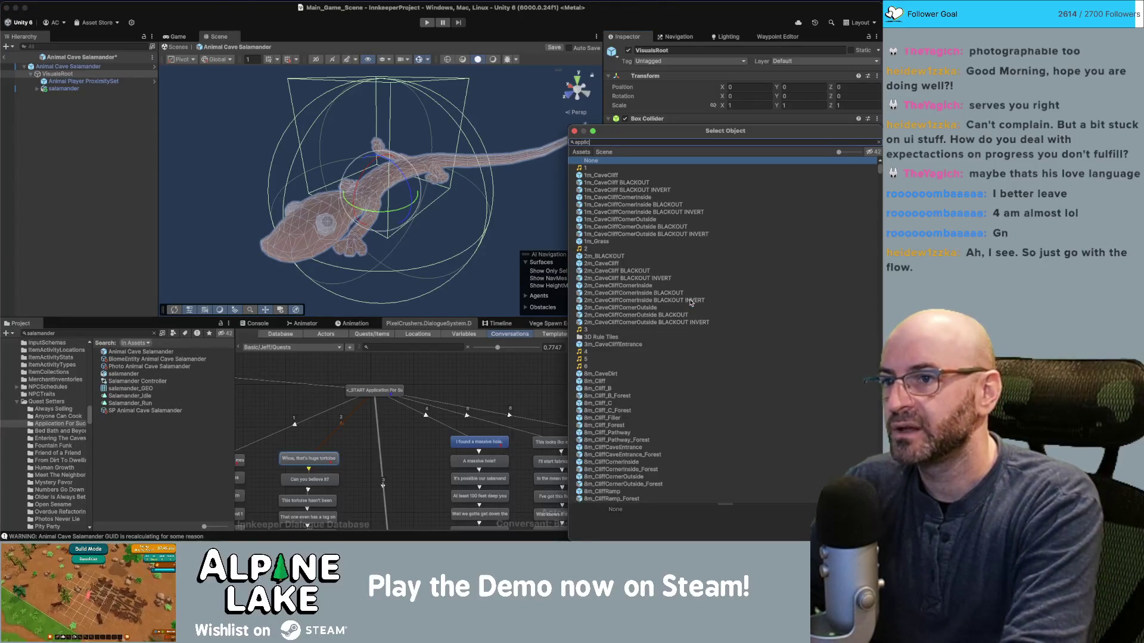
{"action": "key", "text": "Down"}
{"action": "key", "text": "Down"}
{"action": "key", "text": "Down"}
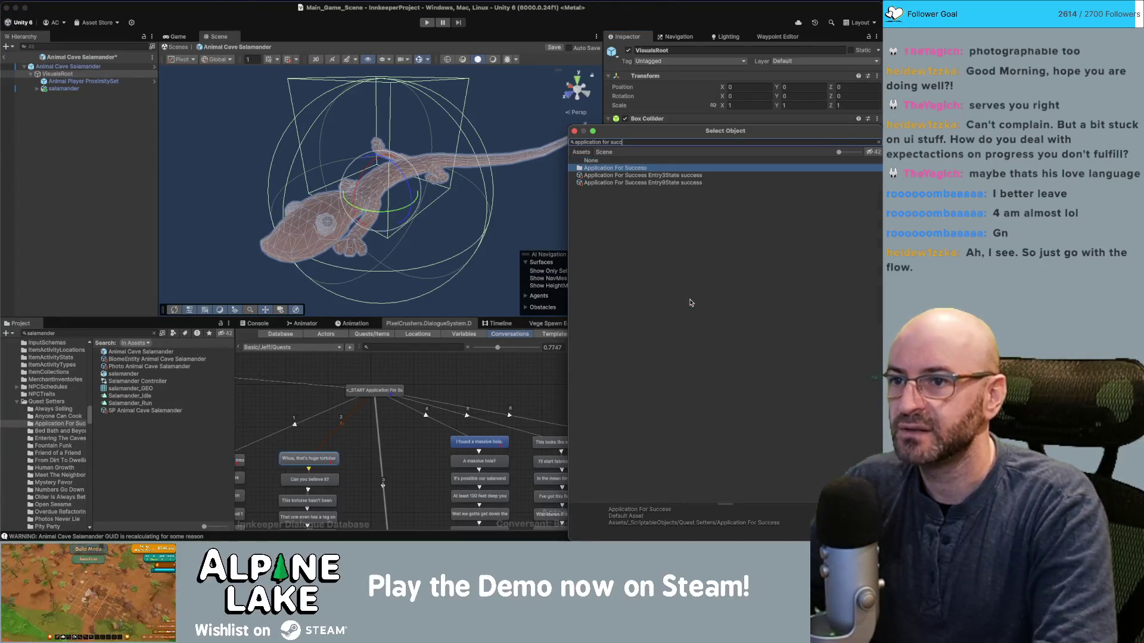
{"action": "key", "text": "Return"}
{"action": "left_click", "coordinate": [707, 294]}
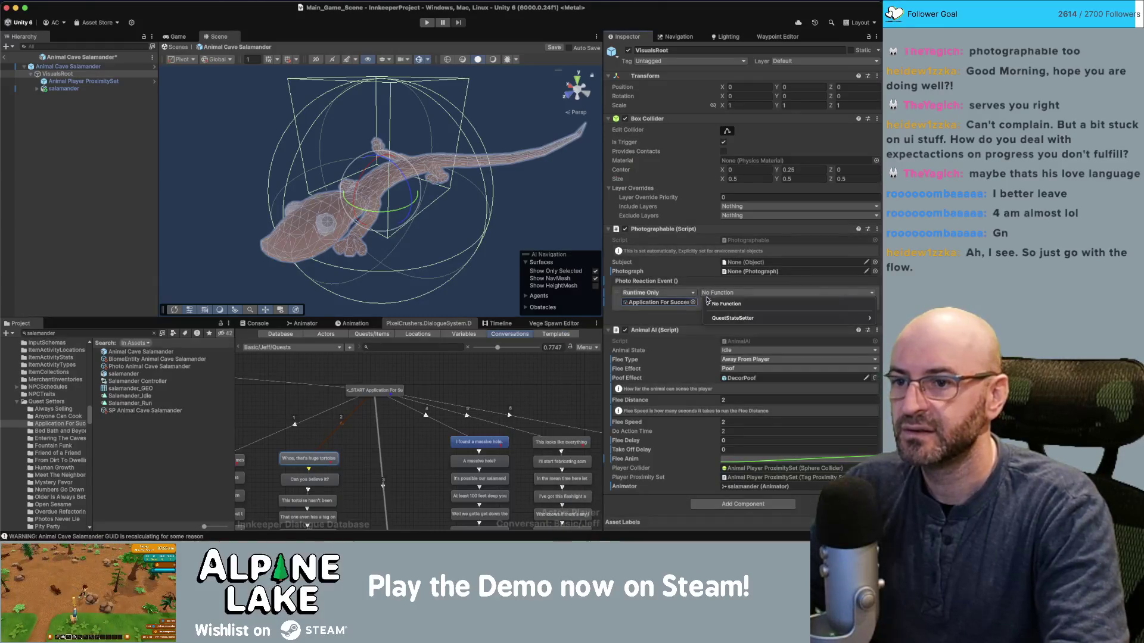
{"action": "left_click", "coordinate": [685, 327]}
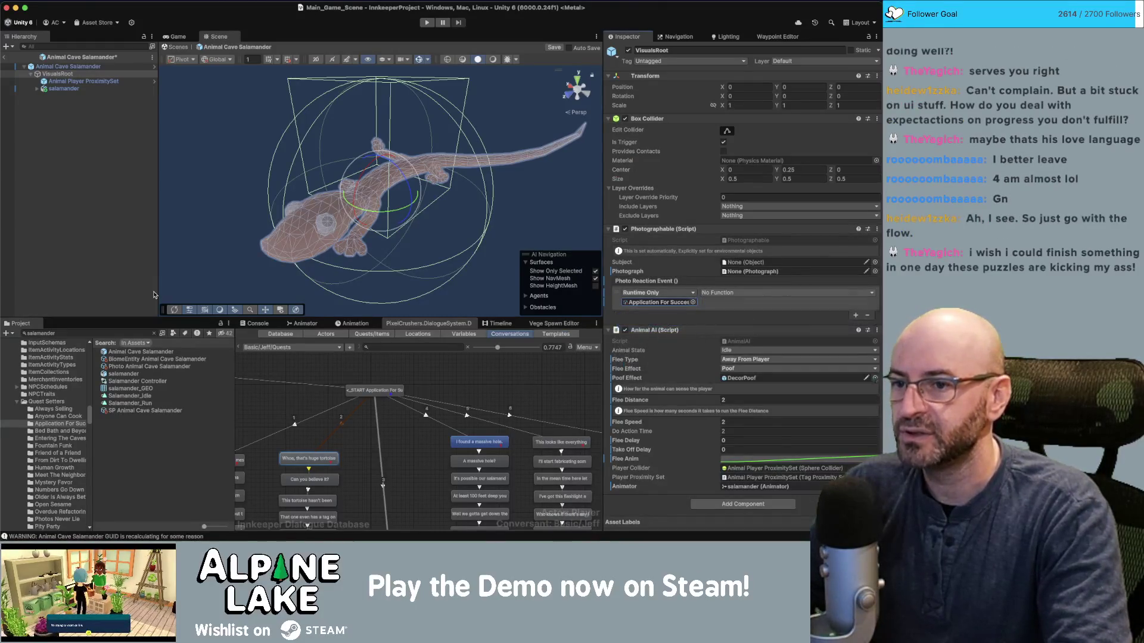
{"action": "left_click", "coordinate": [76, 232]}
{"action": "key", "text": "ctrl+s"}
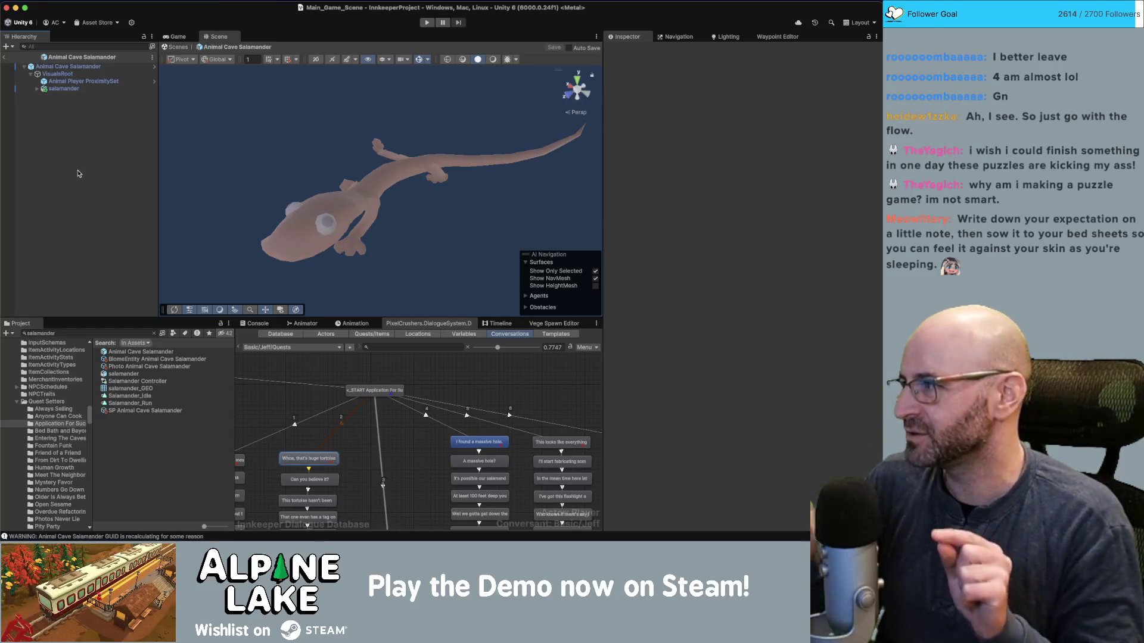
Return from the salamander prefab to the scene and review the 'Whoa, that's huge' tortoise dialogue entry.
{"action": "left_click", "coordinate": [58, 74]}
{"action": "left_click", "coordinate": [72, 127]}
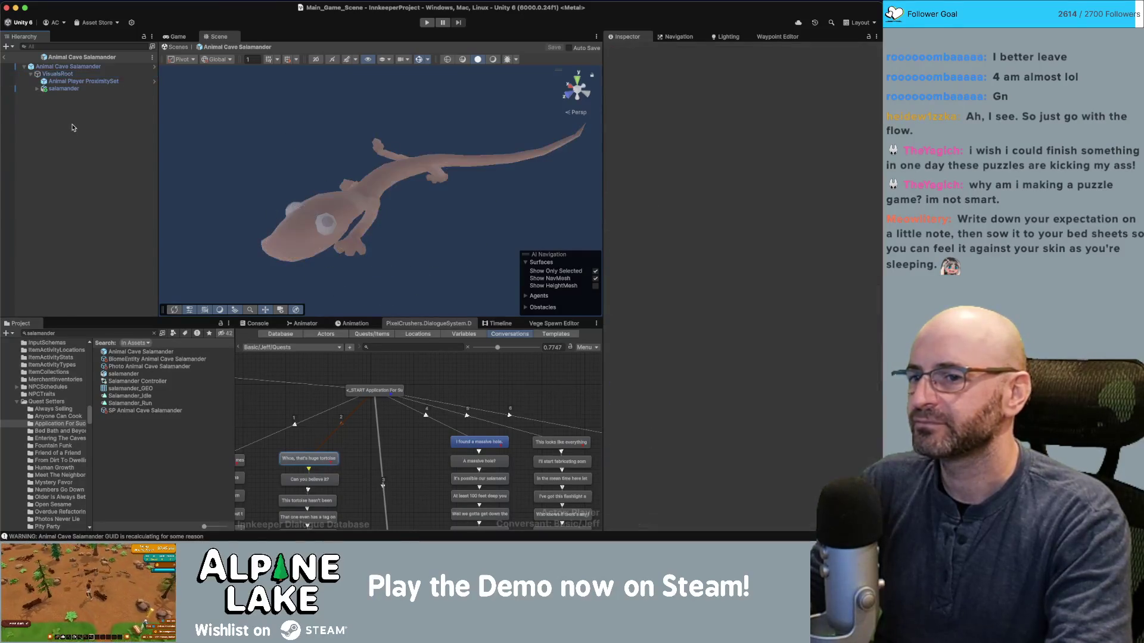
{"action": "left_click", "coordinate": [3, 59]}
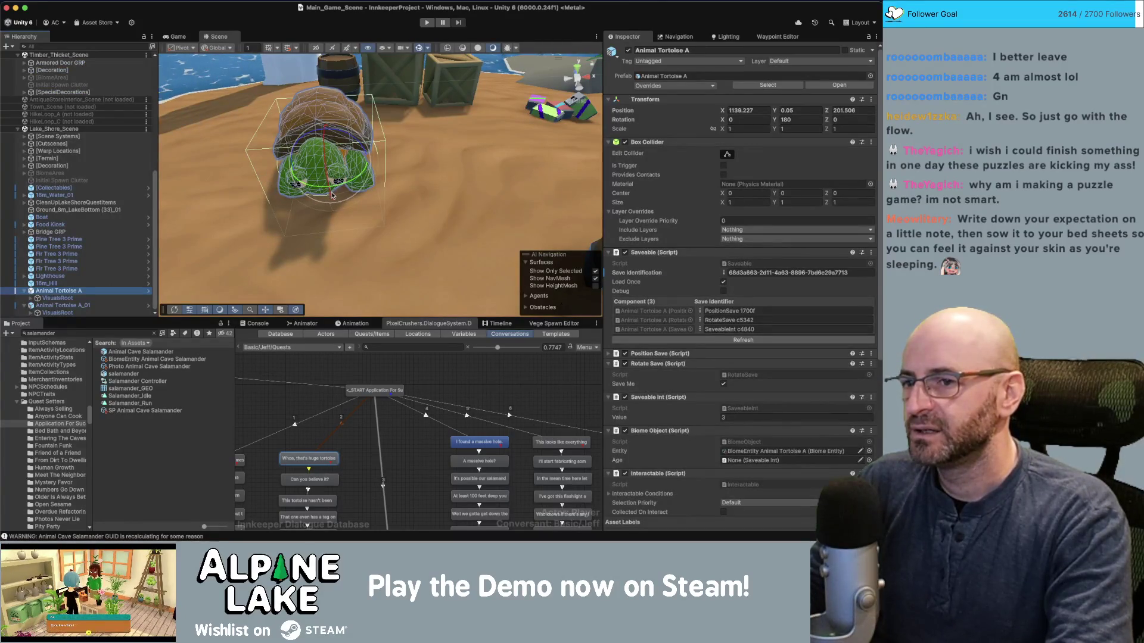
{"action": "left_click", "coordinate": [438, 390]}
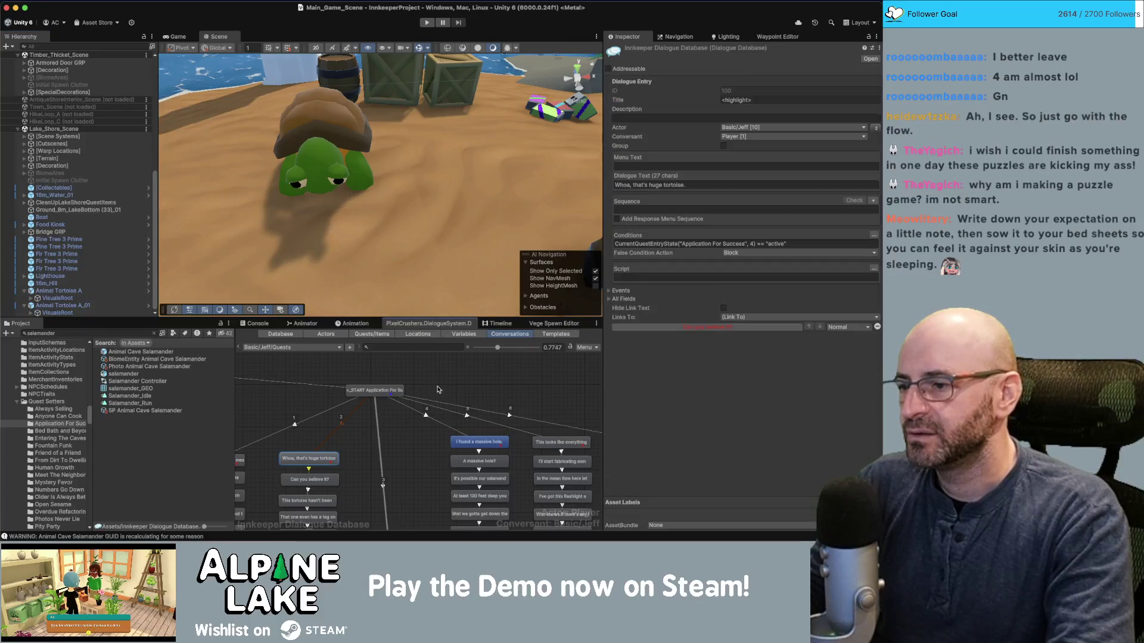
{"action": "left_click", "coordinate": [344, 446]}
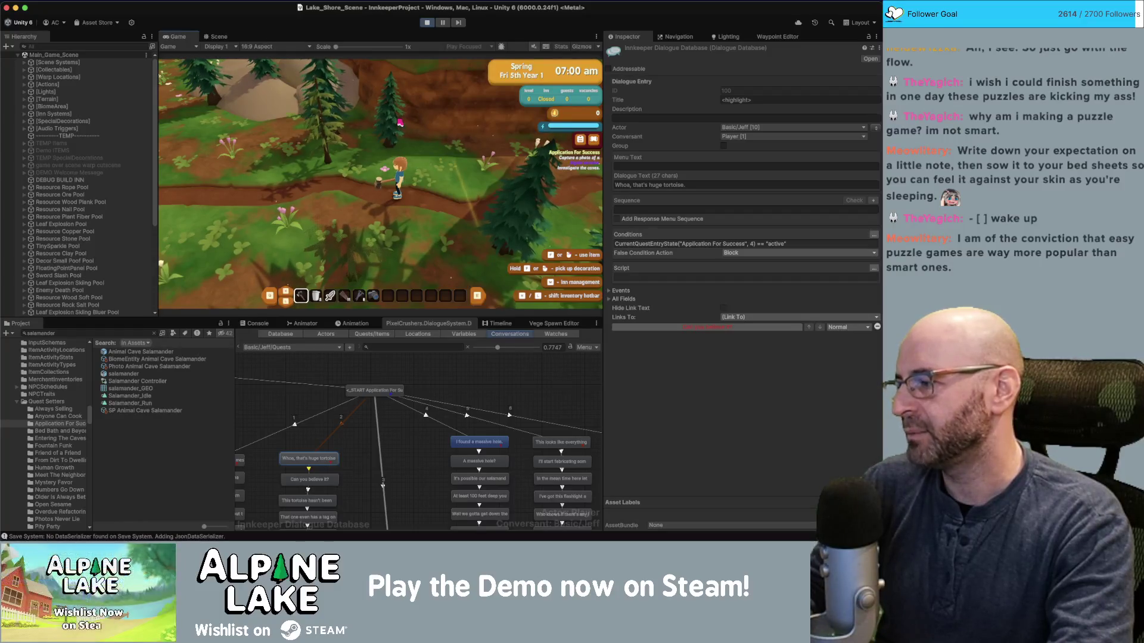
Run the character up the path to the beach with the tortoises.
{"action": "key", "text": "a"}
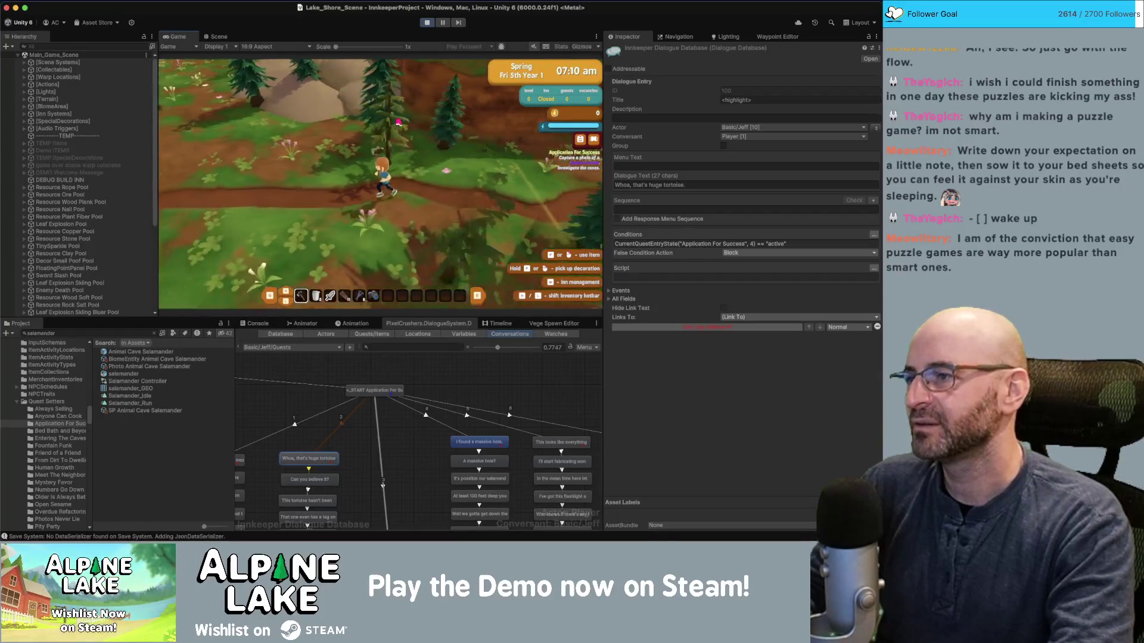
{"action": "key", "text": "a"}
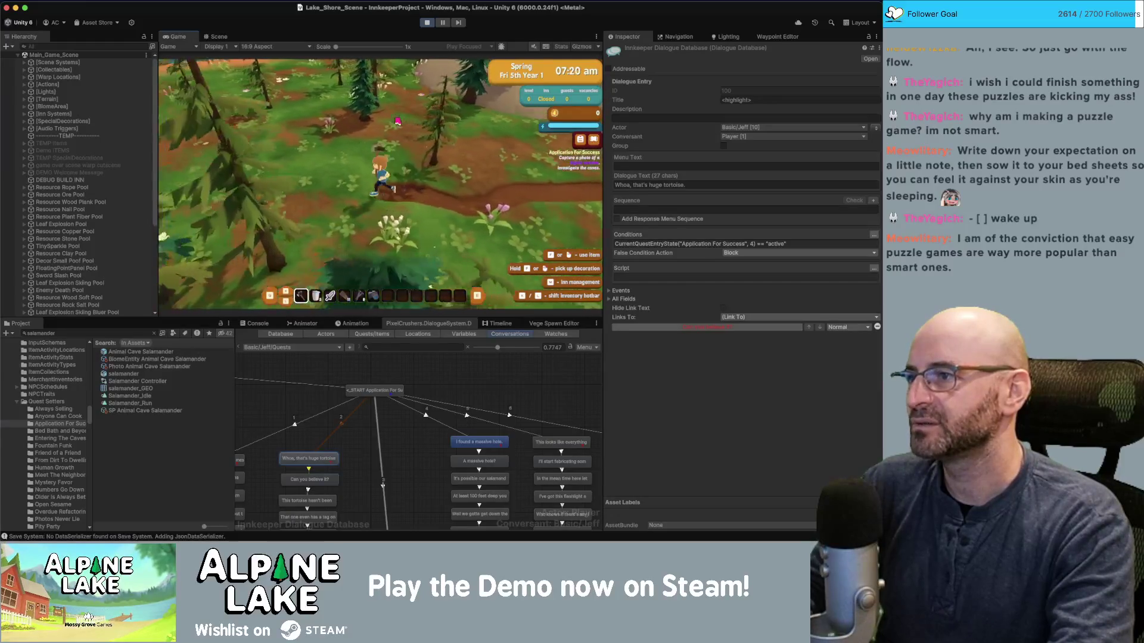
{"action": "key", "text": "a"}
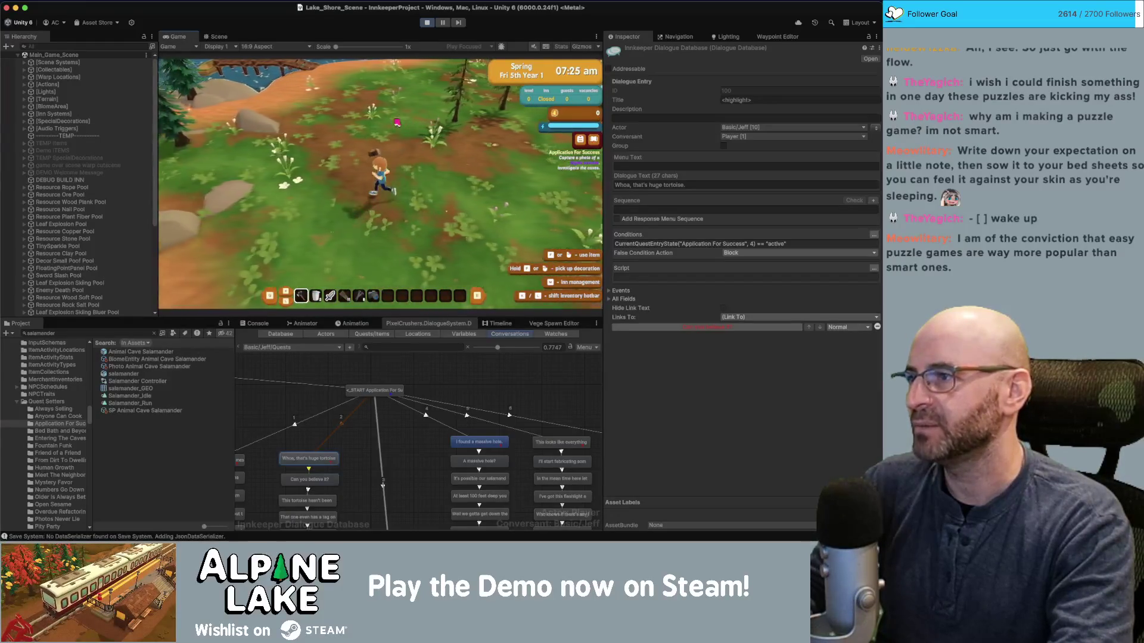
{"action": "key", "text": "a"}
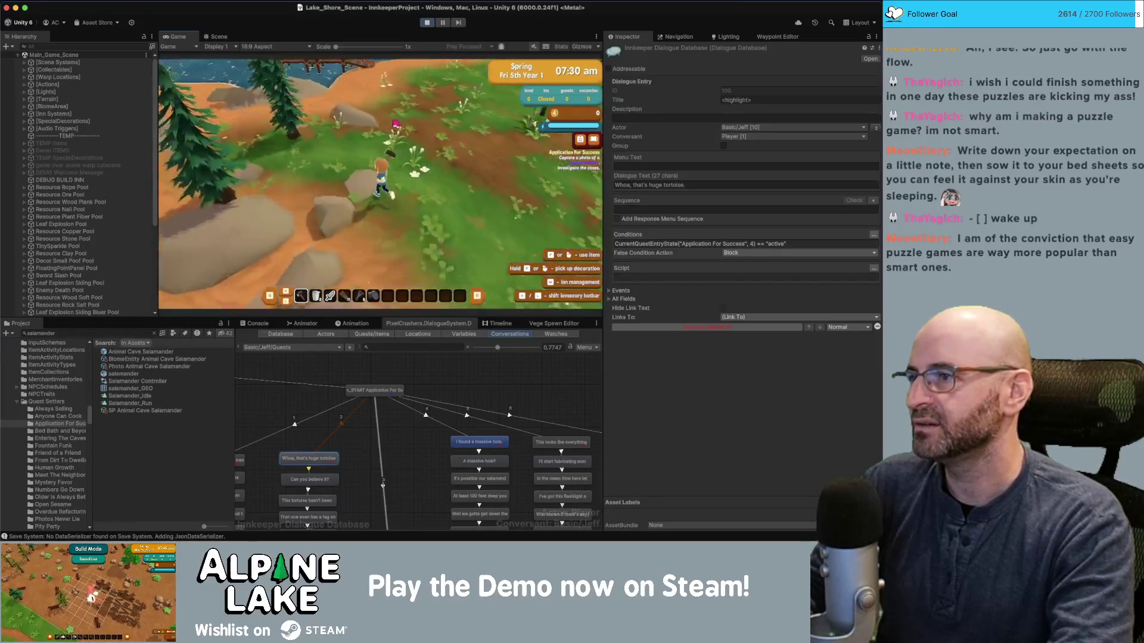
{"action": "key", "text": "a"}
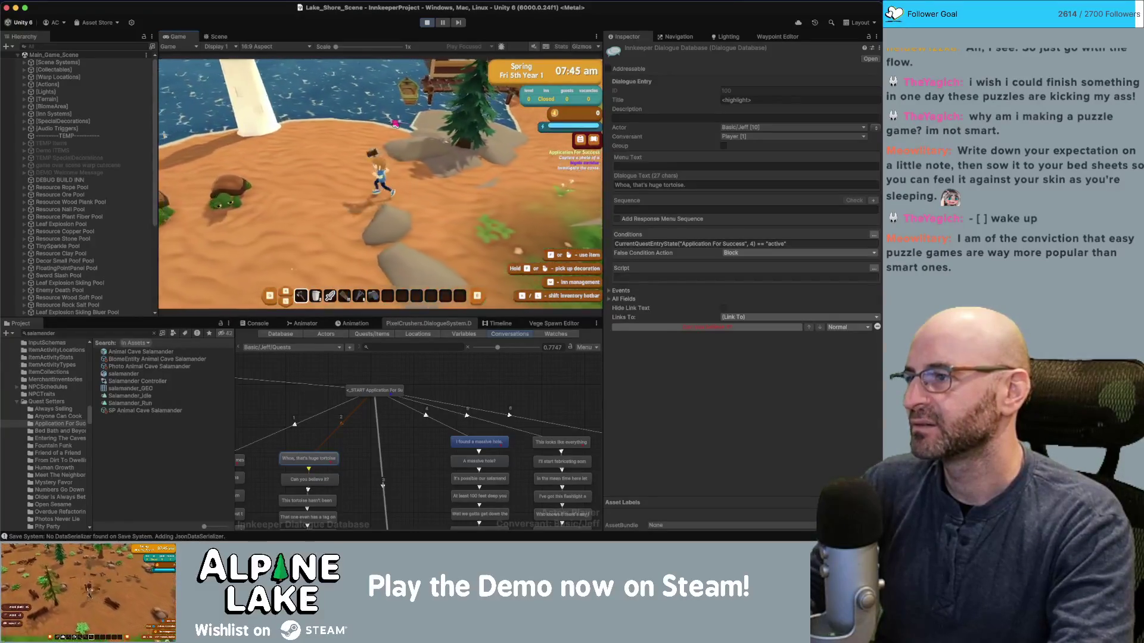
Photograph the Bigole Tortoise in photo mode, then leave photo mode and open the inventory.
{"action": "left_click", "coordinate": [347, 186]}
{"action": "key", "text": "a"}
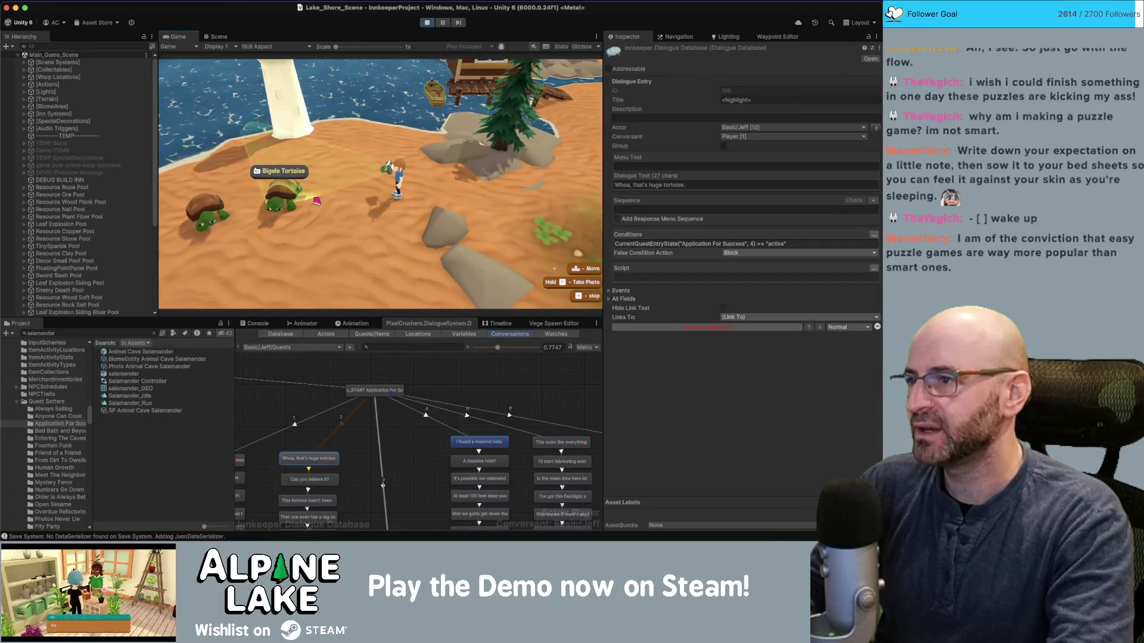
{"action": "left_click", "coordinate": [317, 201]}
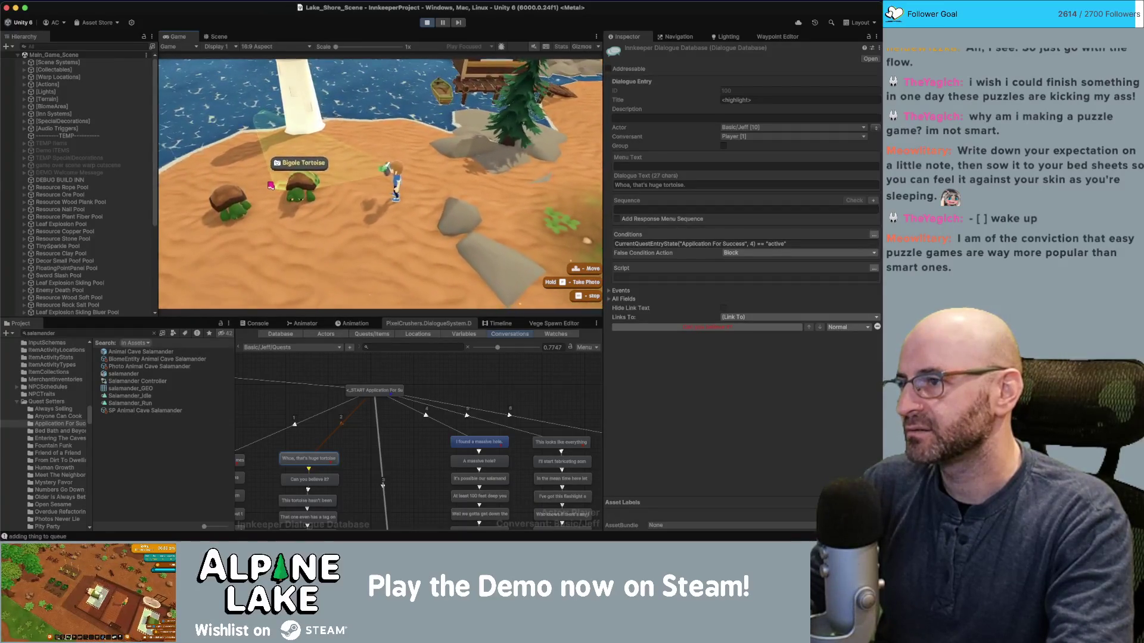
{"action": "key", "text": "Escape"}
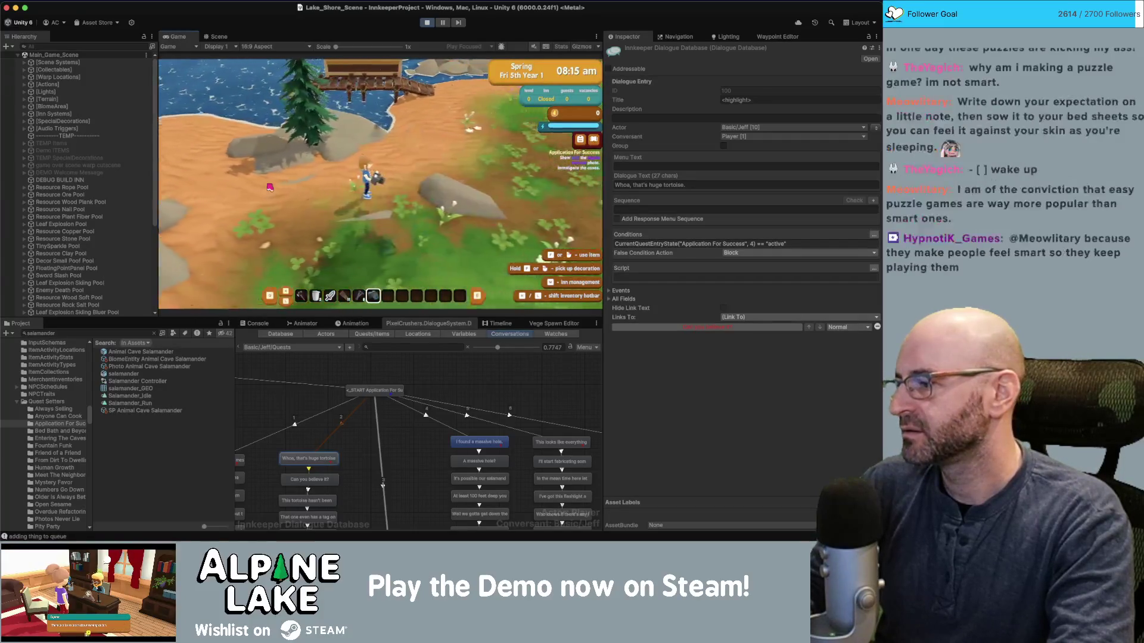
{"action": "key", "text": "Tab"}
{"action": "key", "text": "Tab"}
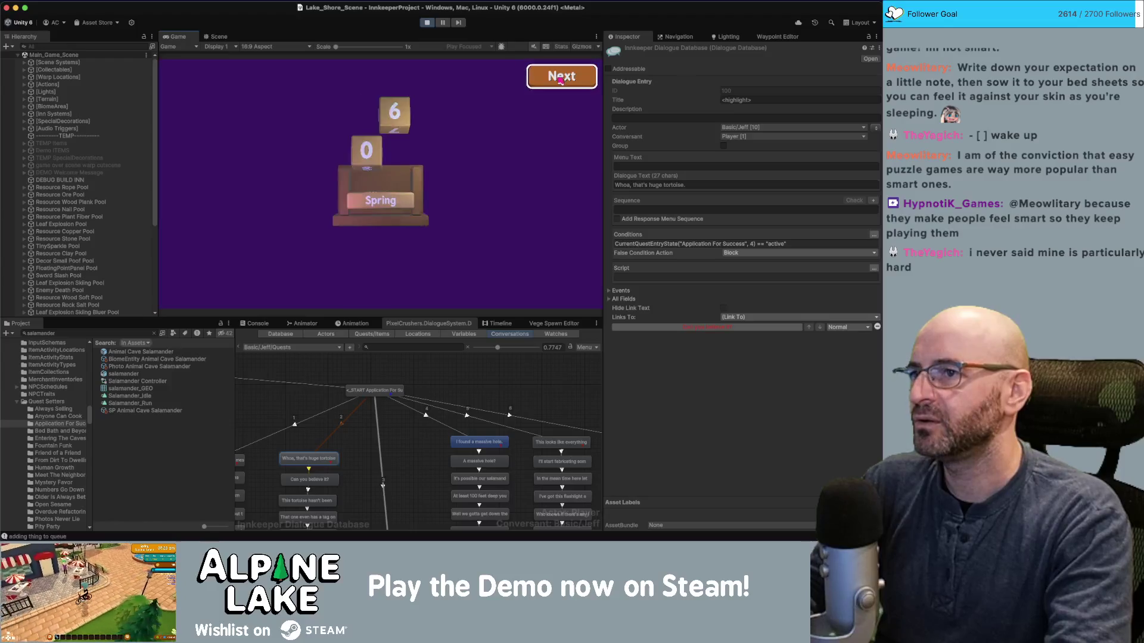
Pass the totals screen, choose Application For Success with Jeff, and advance to the tagged-tortoise line.
{"action": "left_click", "coordinate": [560, 80]}
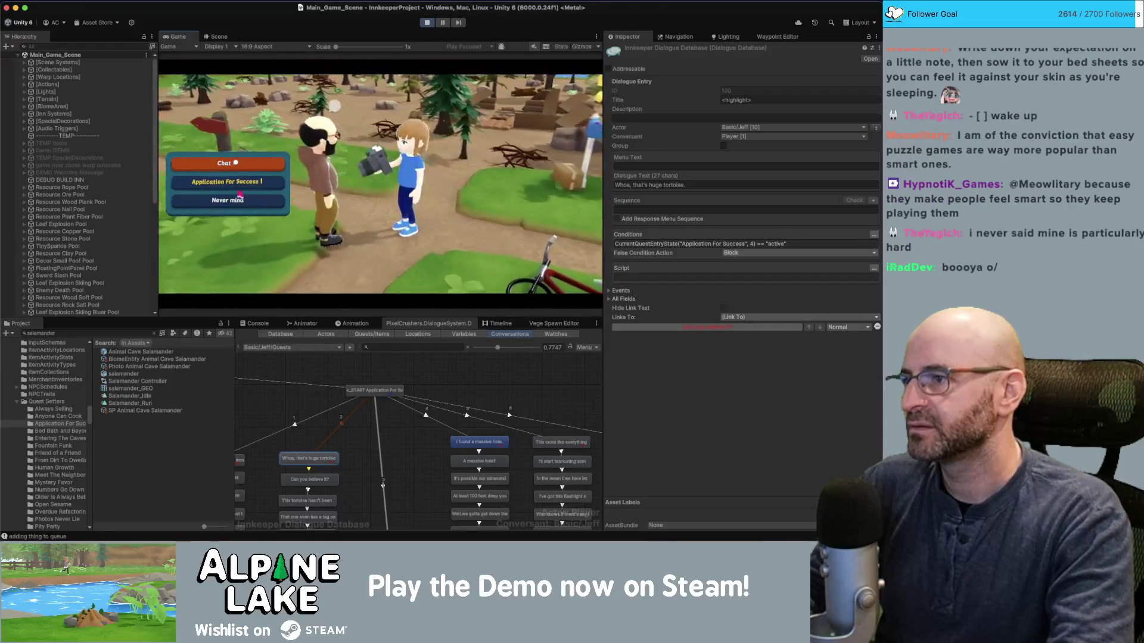
{"action": "key", "text": "Return"}
{"action": "key", "text": "Return"}
{"action": "key", "text": "Return"}
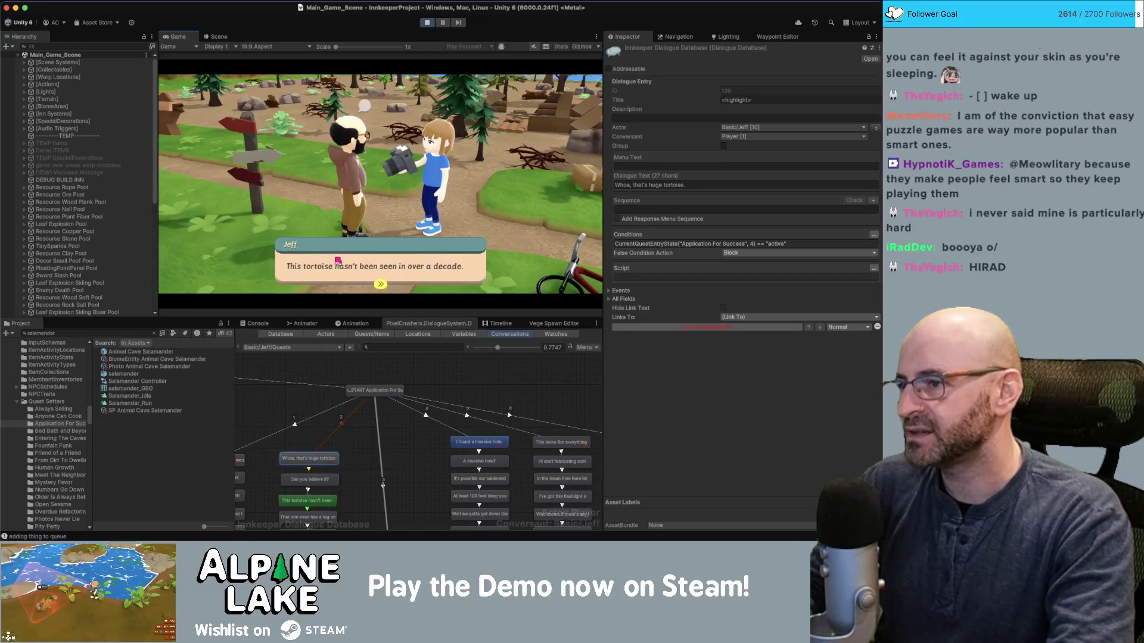
{"action": "key", "text": "Return"}
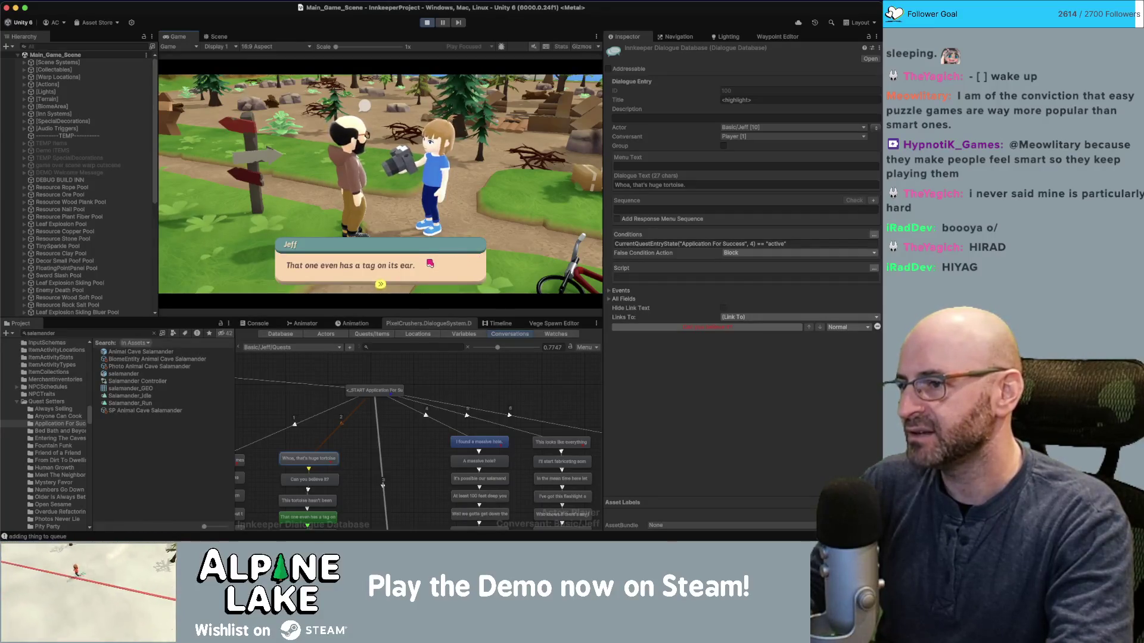
{"action": "key", "text": "Return"}
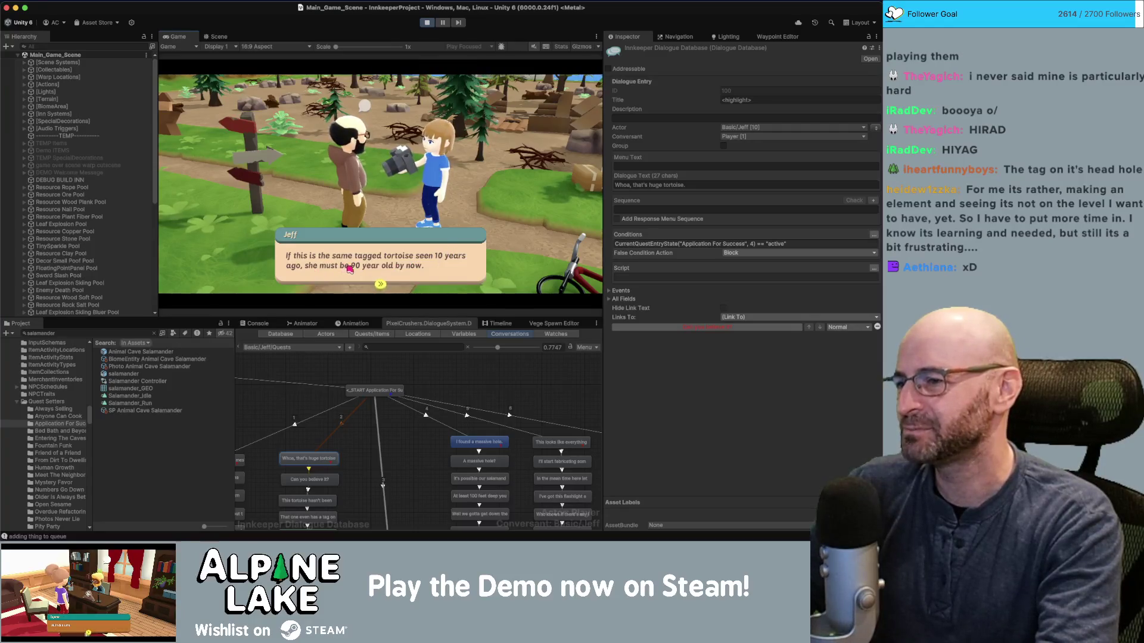
{"action": "left_click", "coordinate": [459, 384]}
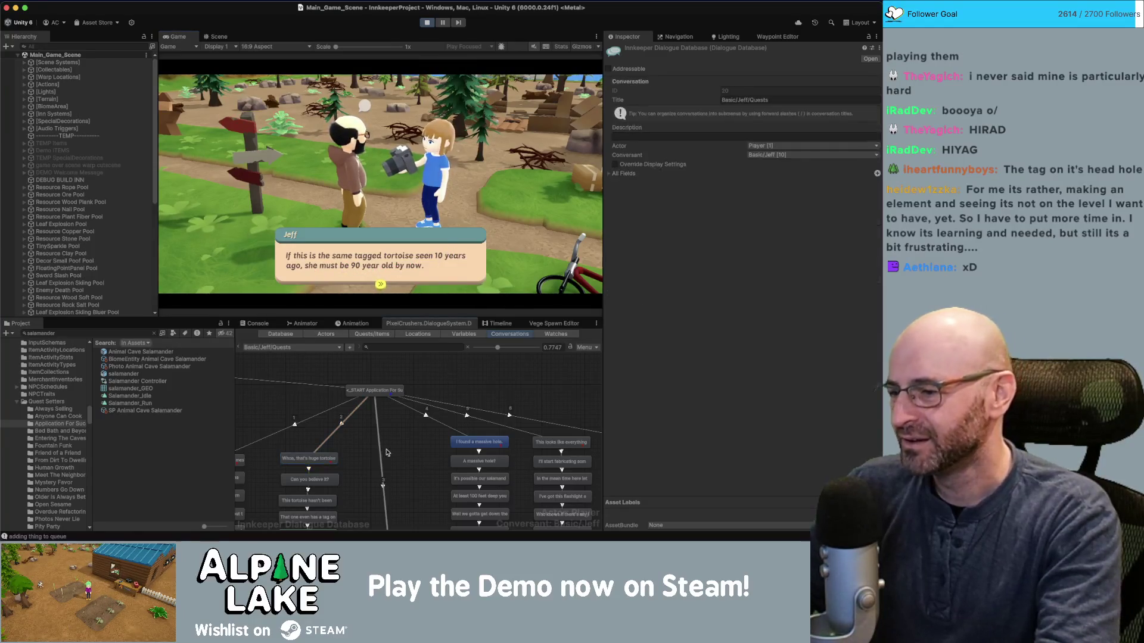
Change 'year' to 'years' in the active entry's Dialogue Text so it reads '90 years old by now'.
{"action": "scroll", "coordinate": [357, 452], "scroll_direction": "down", "scroll_amount": 3}
{"action": "left_click", "coordinate": [346, 436]}
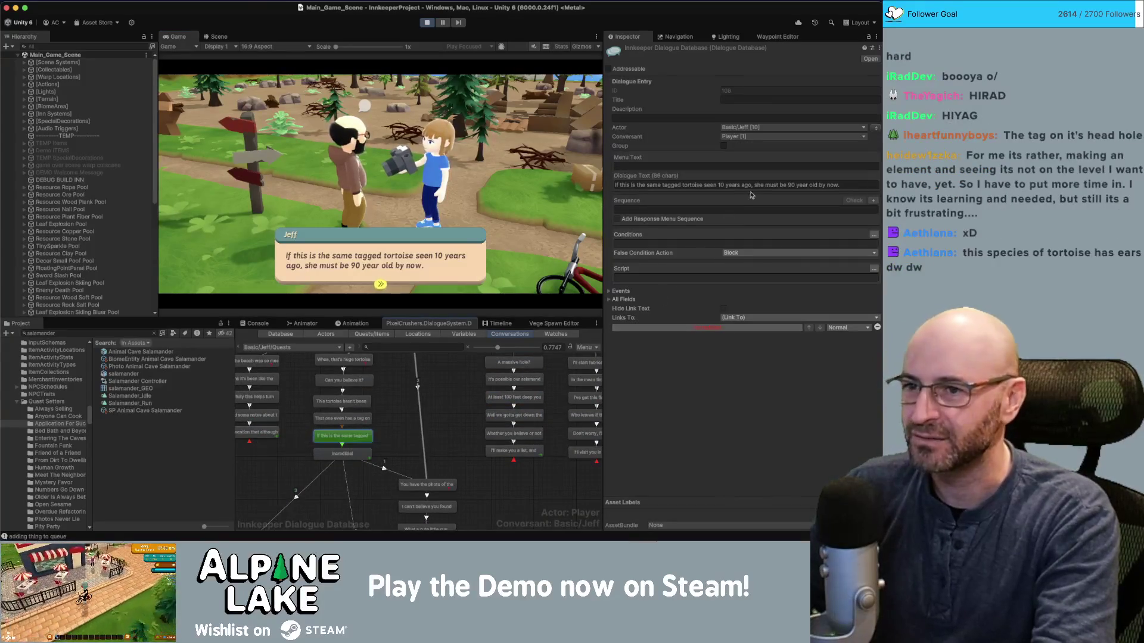
{"action": "left_click", "coordinate": [809, 185]}
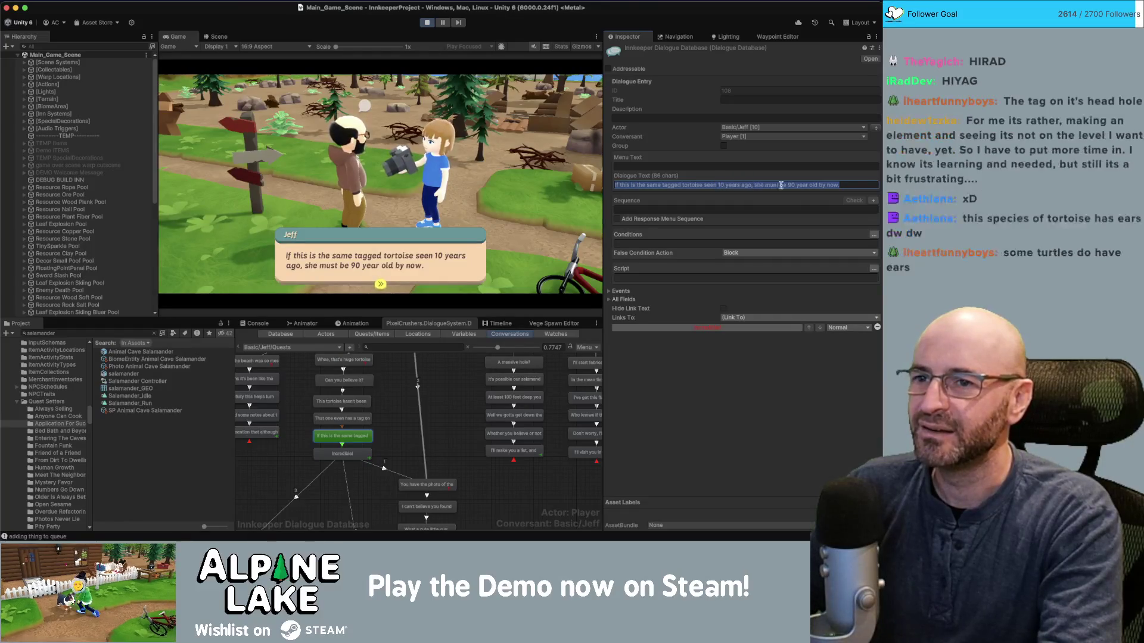
{"action": "left_click", "coordinate": [802, 185]}
{"action": "type", "text": "s"}
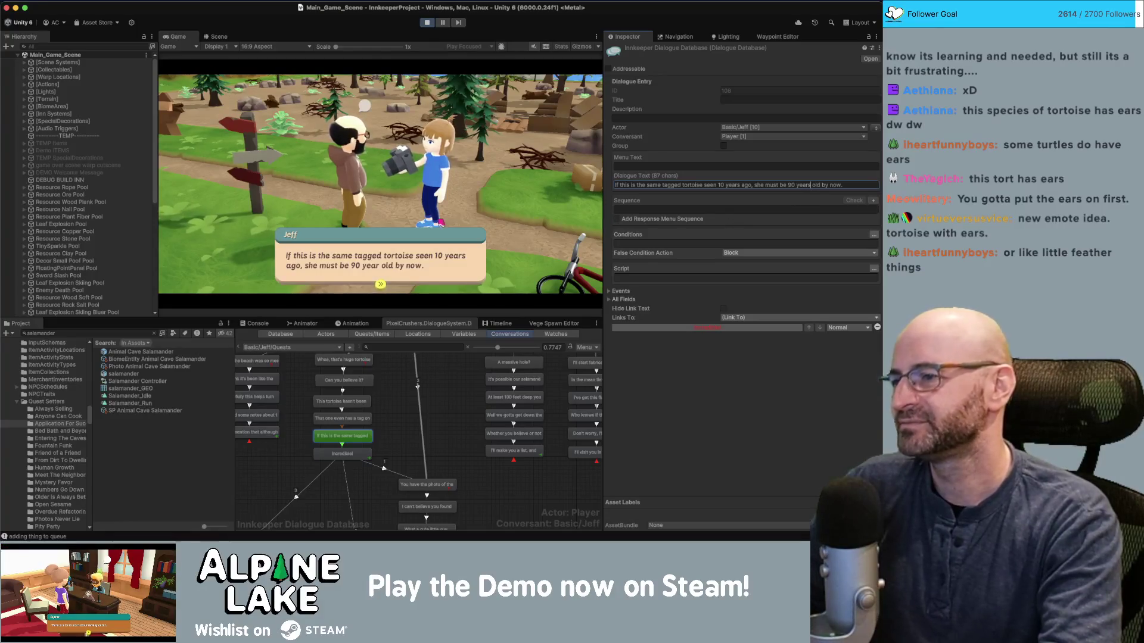
{"action": "left_click", "coordinate": [297, 248]}
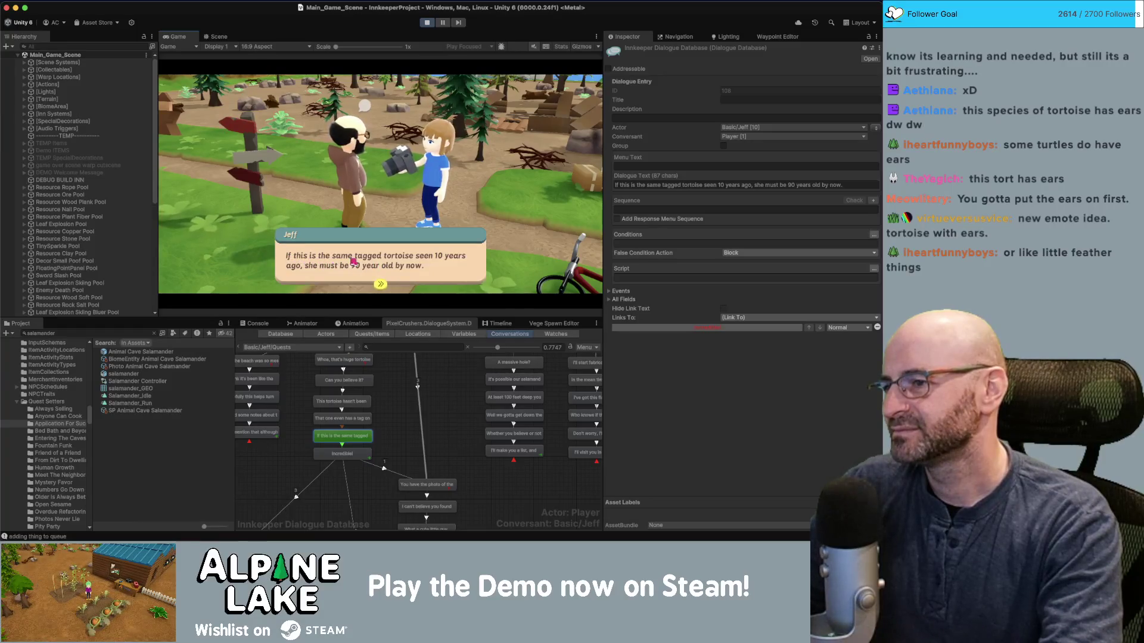
Click through Jeff's remaining lines and leave his chat options without choosing one.
{"action": "left_click", "coordinate": [344, 260]}
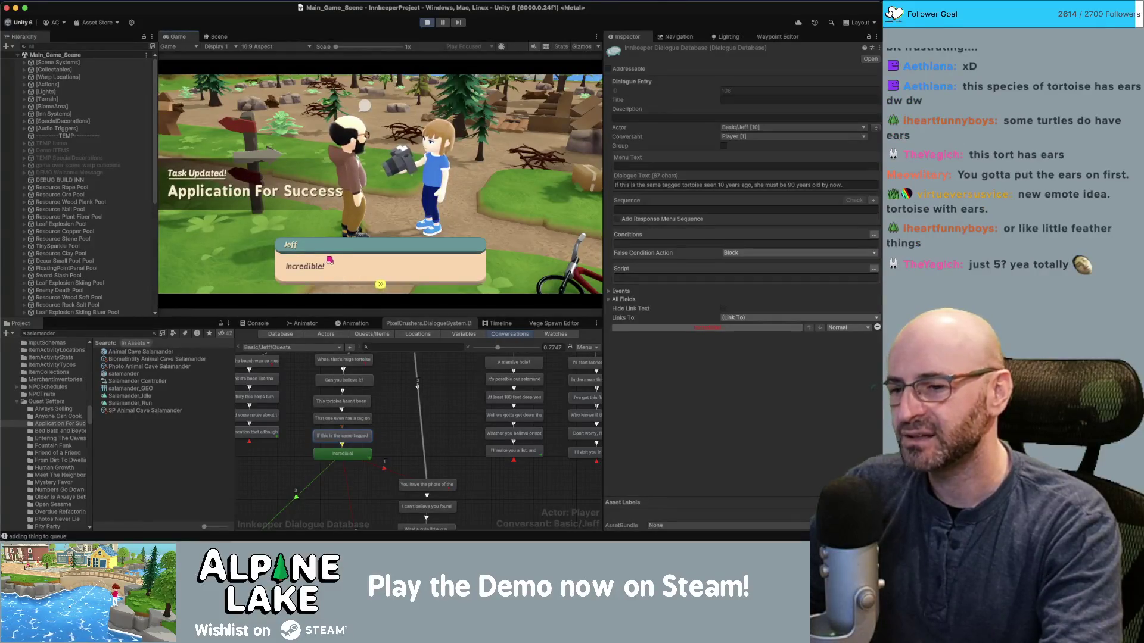
{"action": "left_click", "coordinate": [390, 277]}
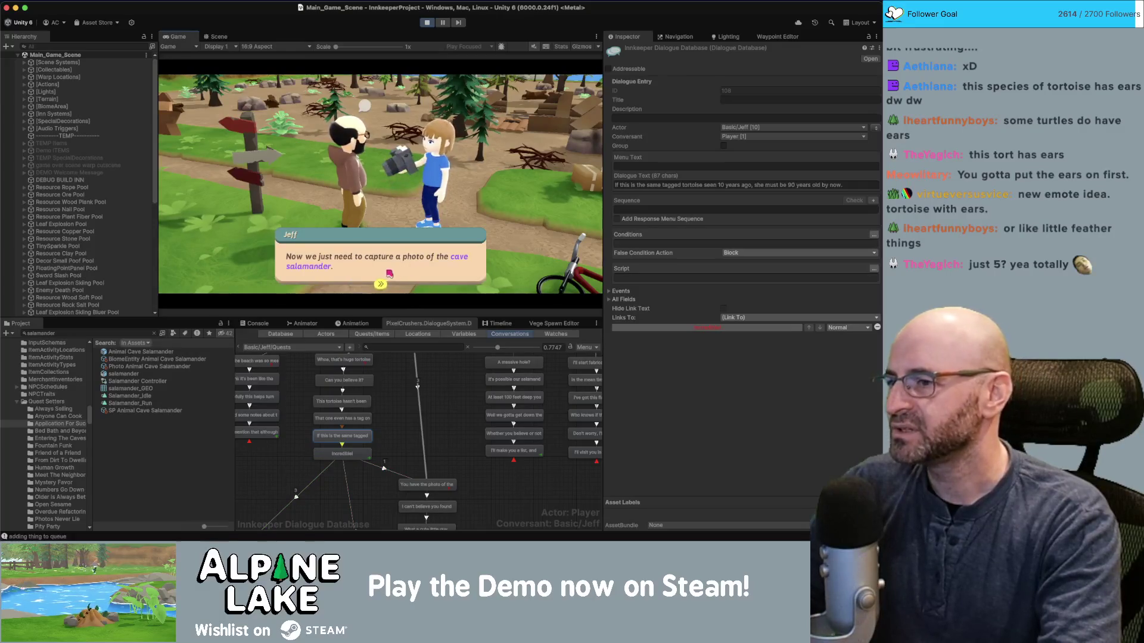
{"action": "left_click", "coordinate": [392, 262]}
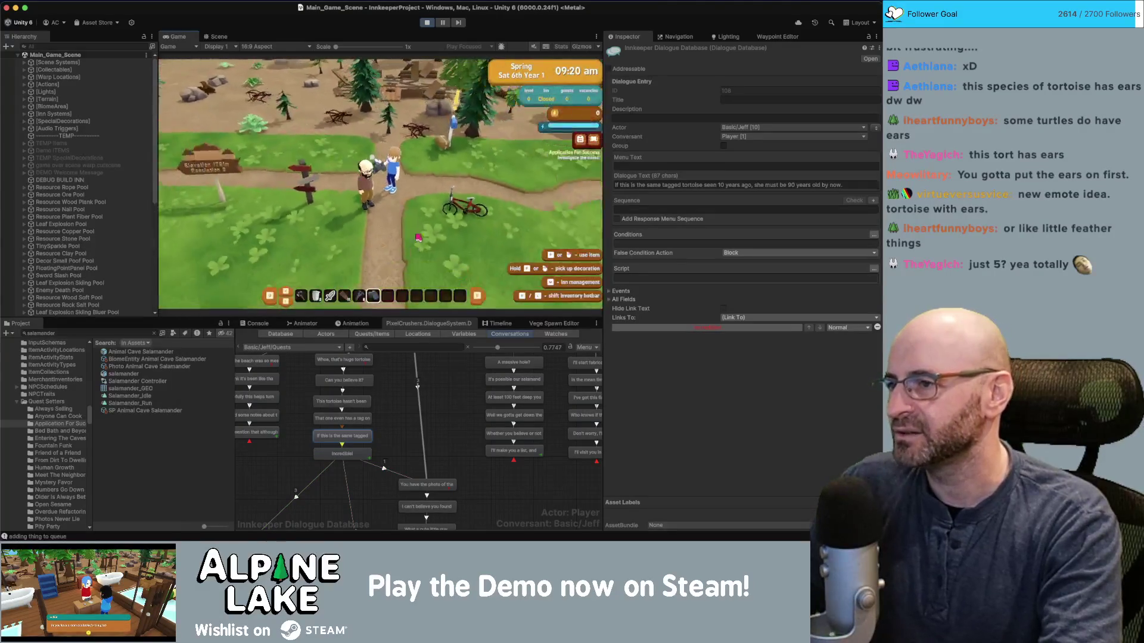
{"action": "left_click", "coordinate": [276, 204]}
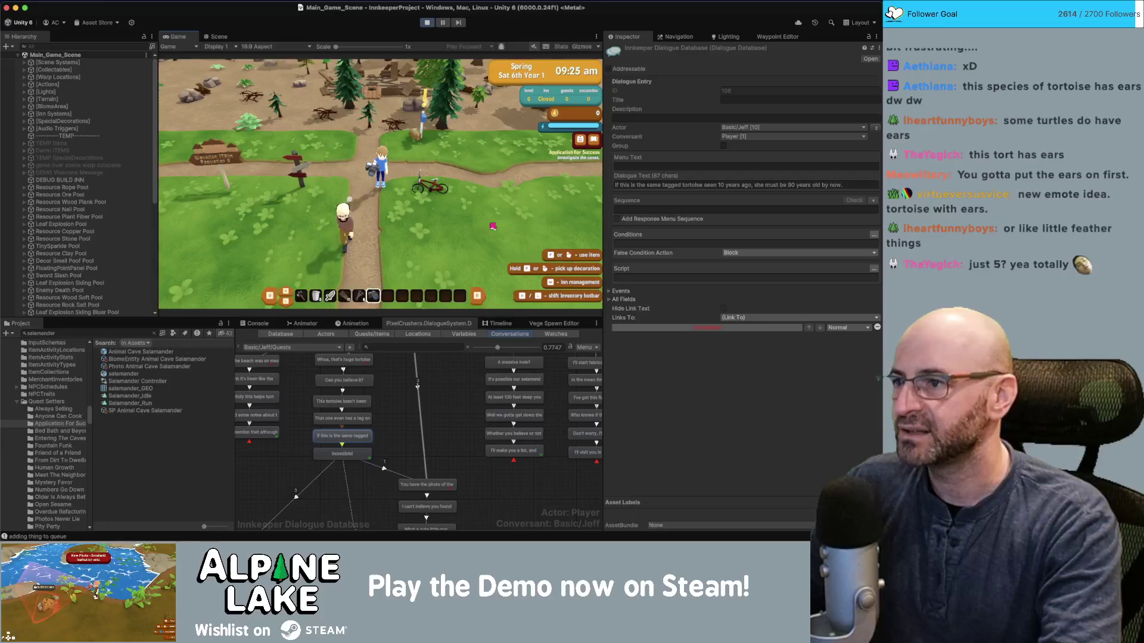
Walk the character from the signpost junction into the lake shore area.
{"action": "key", "text": "s"}
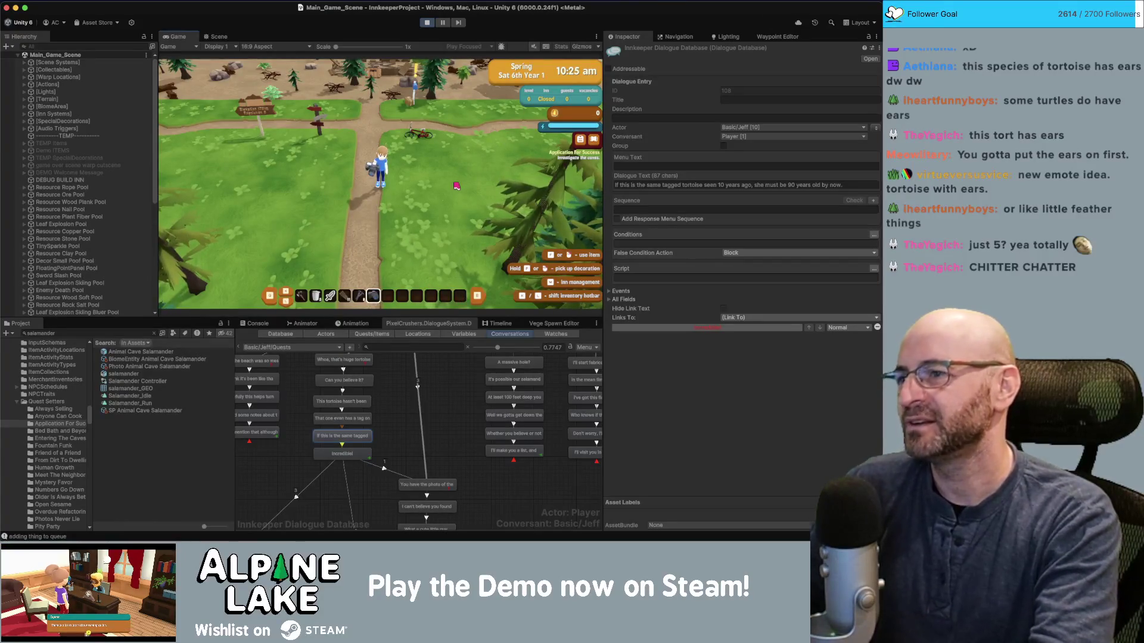
{"action": "key", "text": "s"}
{"action": "key", "text": "w"}
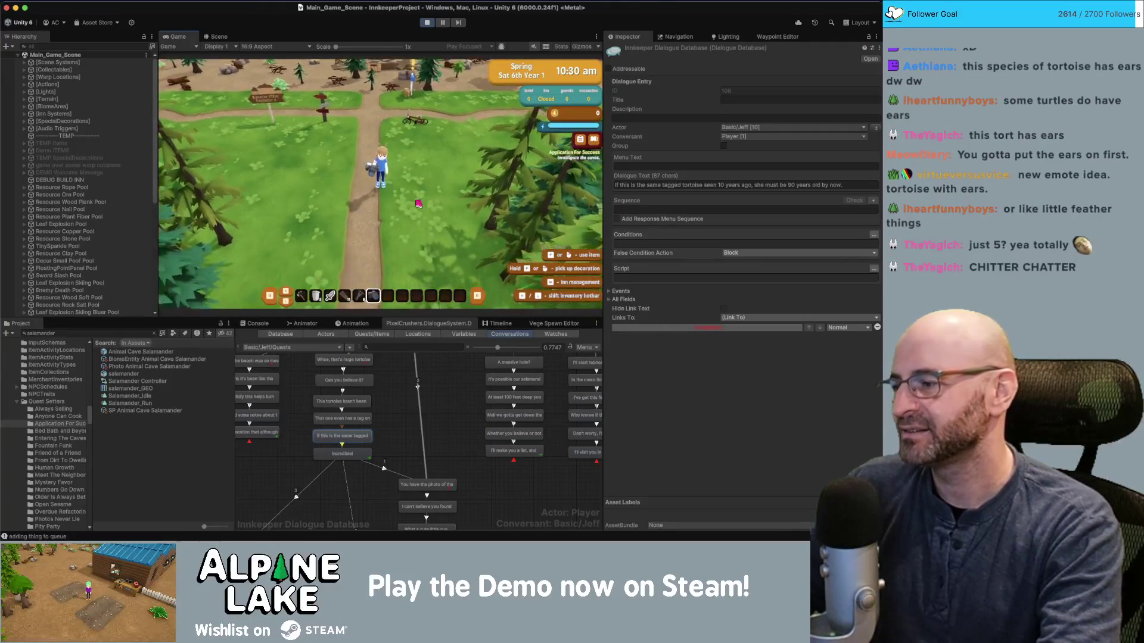
{"action": "key", "text": "w"}
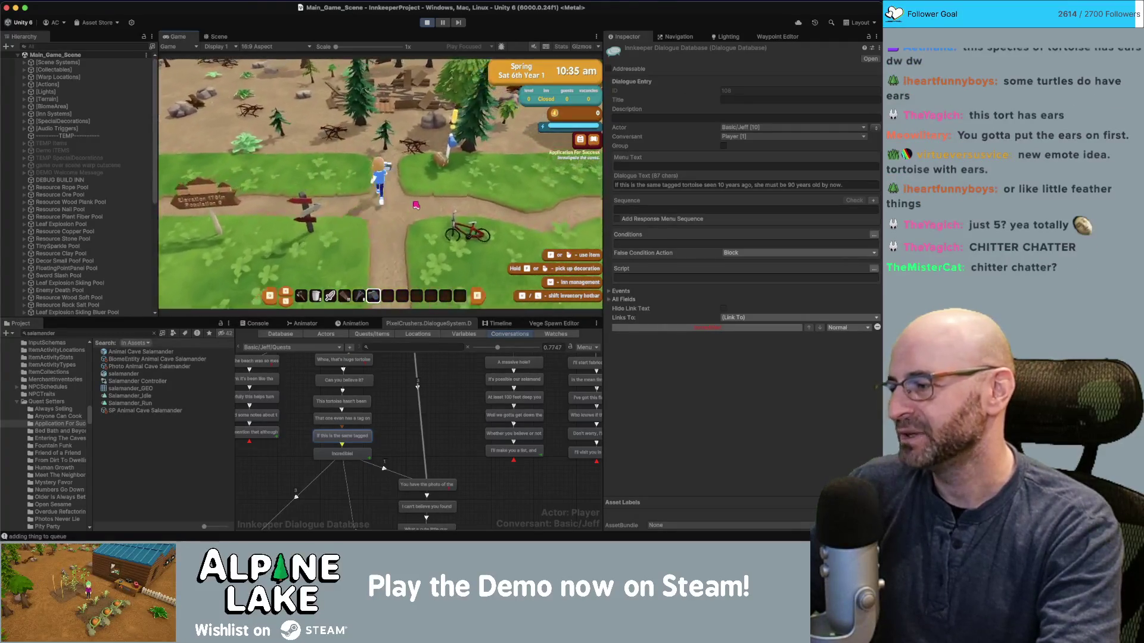
{"action": "key", "text": "s"}
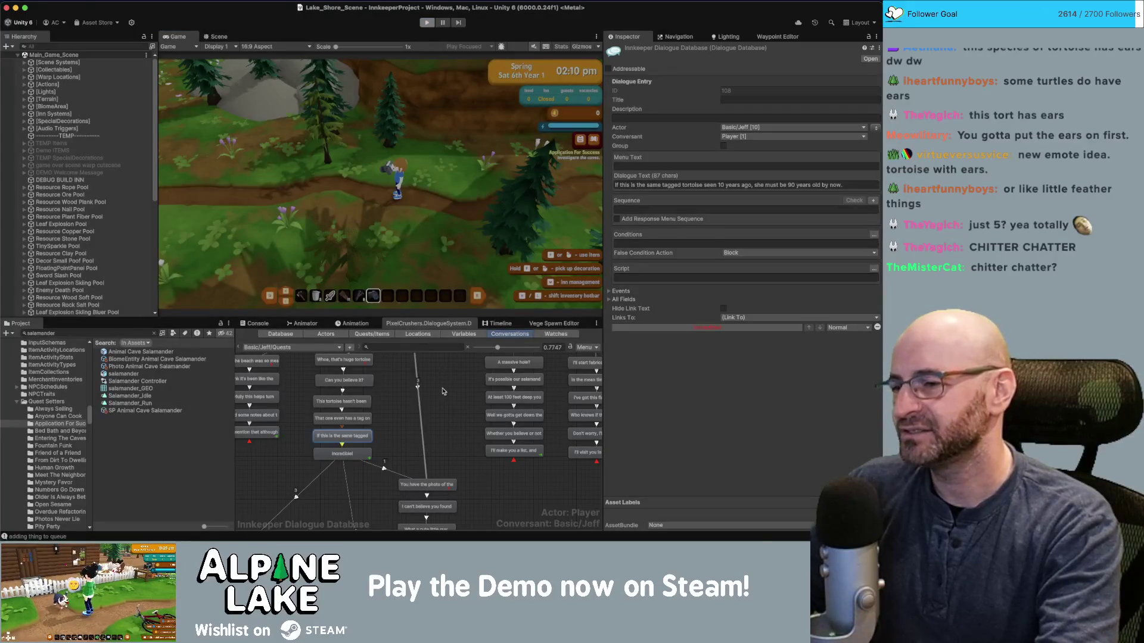
{"action": "key", "text": "super+Tab"}
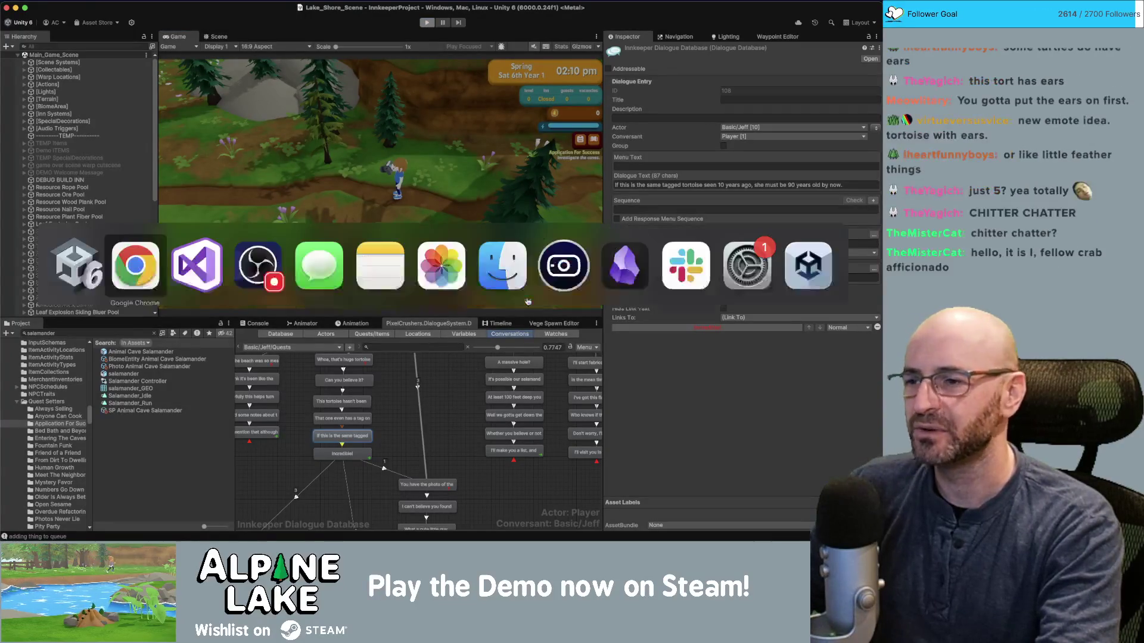
Google 'where do you tag a tortoise', read the expanded AI overview, and close the tab.
{"action": "key", "text": "super+t"}
{"action": "type", "text": "where"}
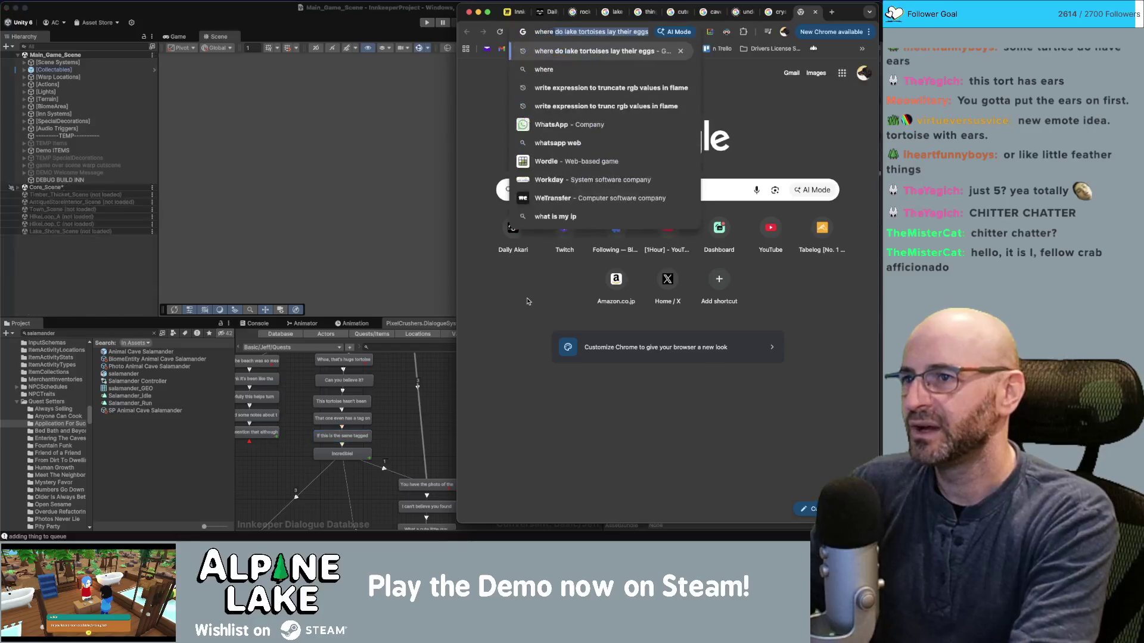
{"action": "type", "text": " do you tag a tortoise"}
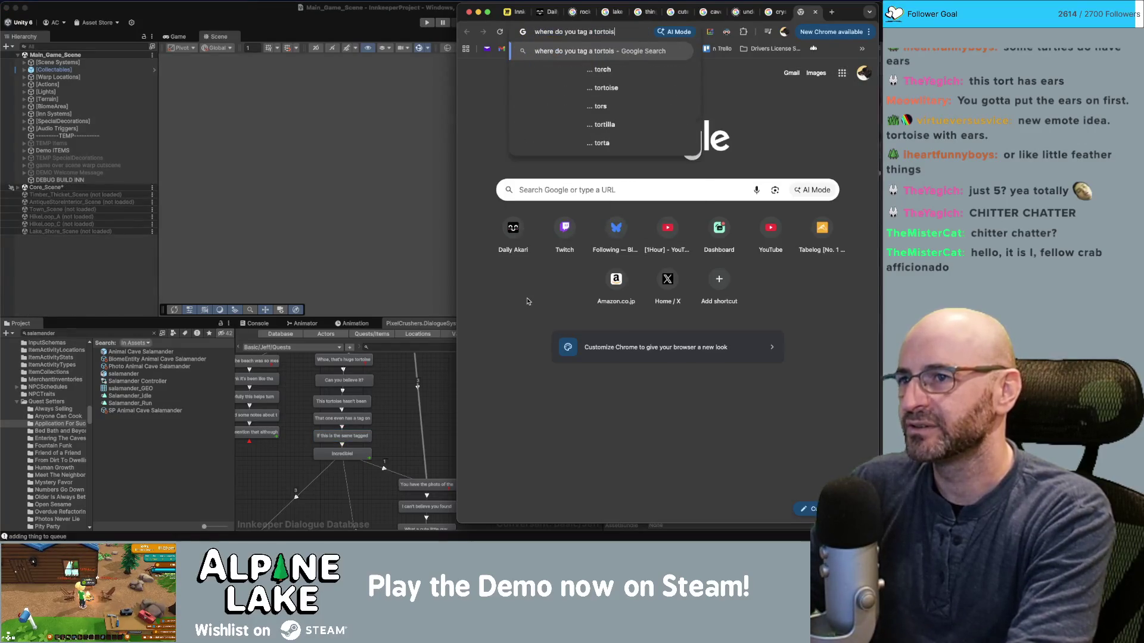
{"action": "key", "text": "Return"}
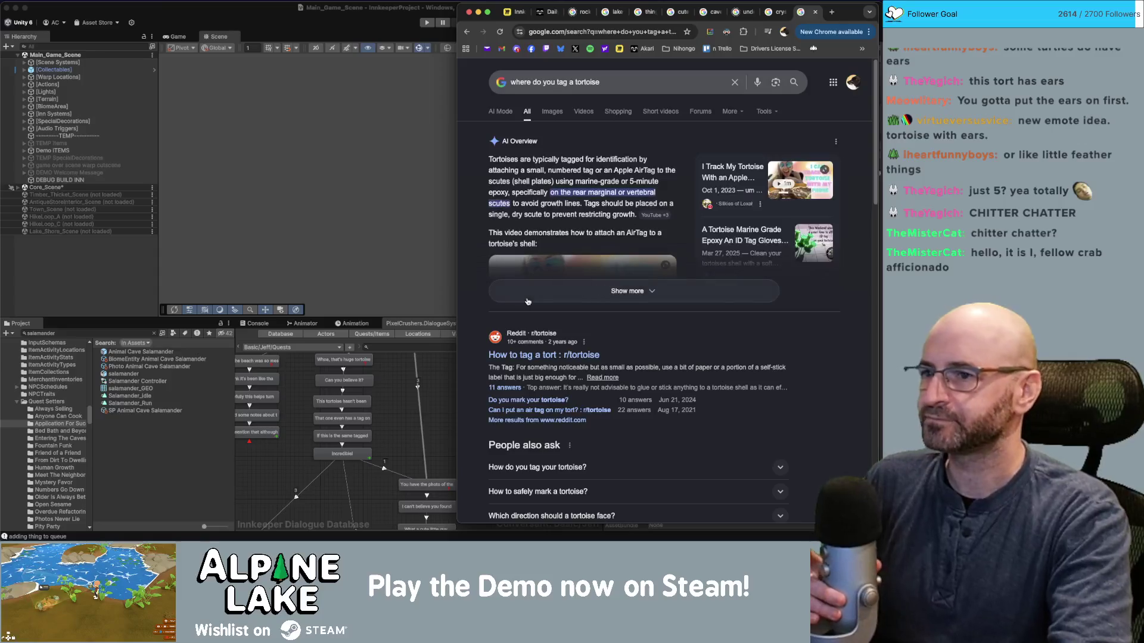
{"action": "left_click", "coordinate": [647, 292]}
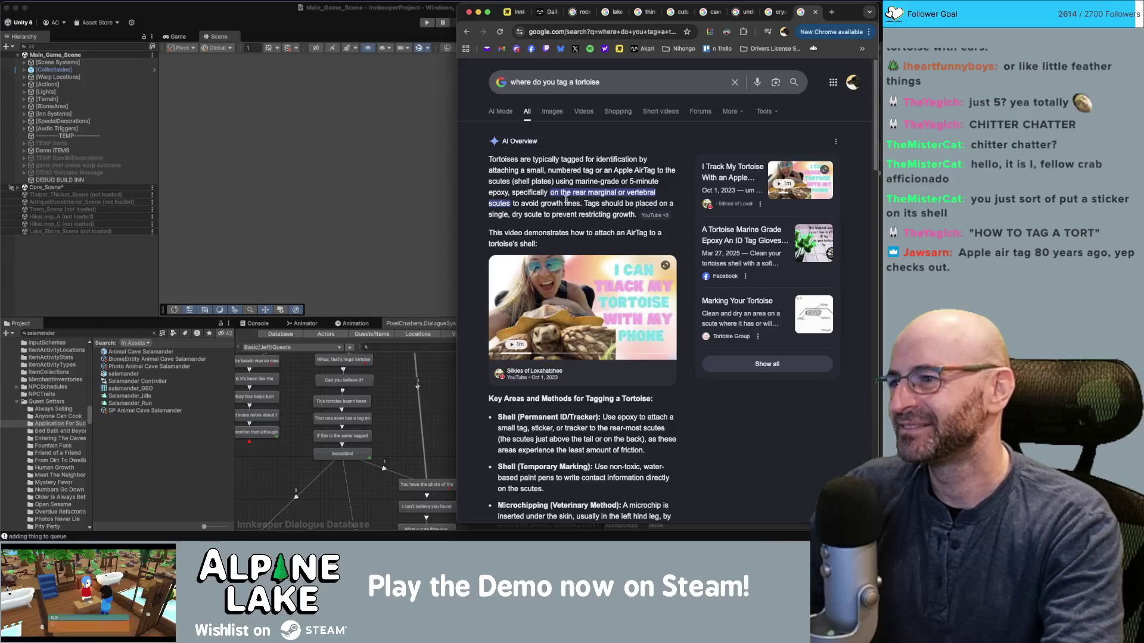
{"action": "scroll", "coordinate": [569, 233], "scroll_direction": "down", "scroll_amount": 5}
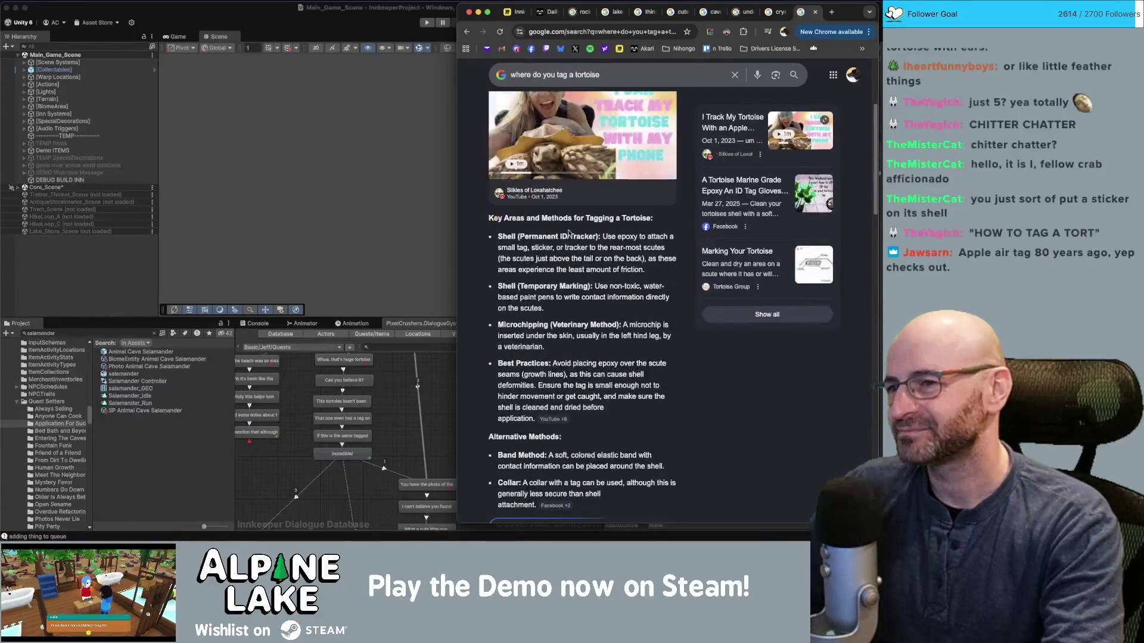
{"action": "scroll", "coordinate": [569, 233], "scroll_direction": "up", "scroll_amount": 5}
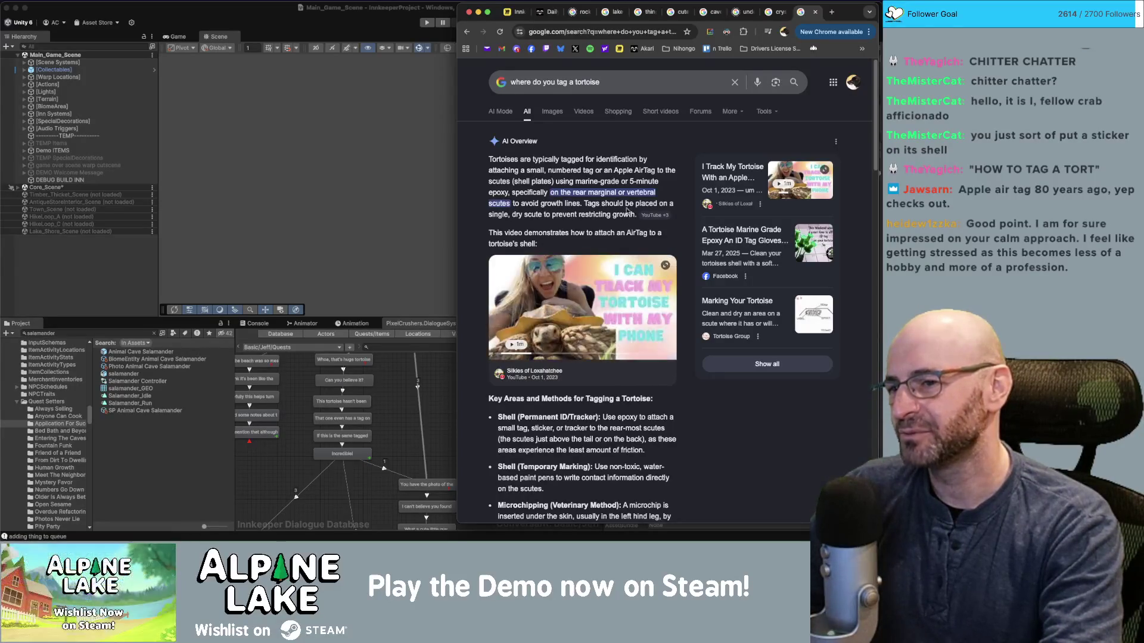
{"action": "left_click", "coordinate": [815, 12]}
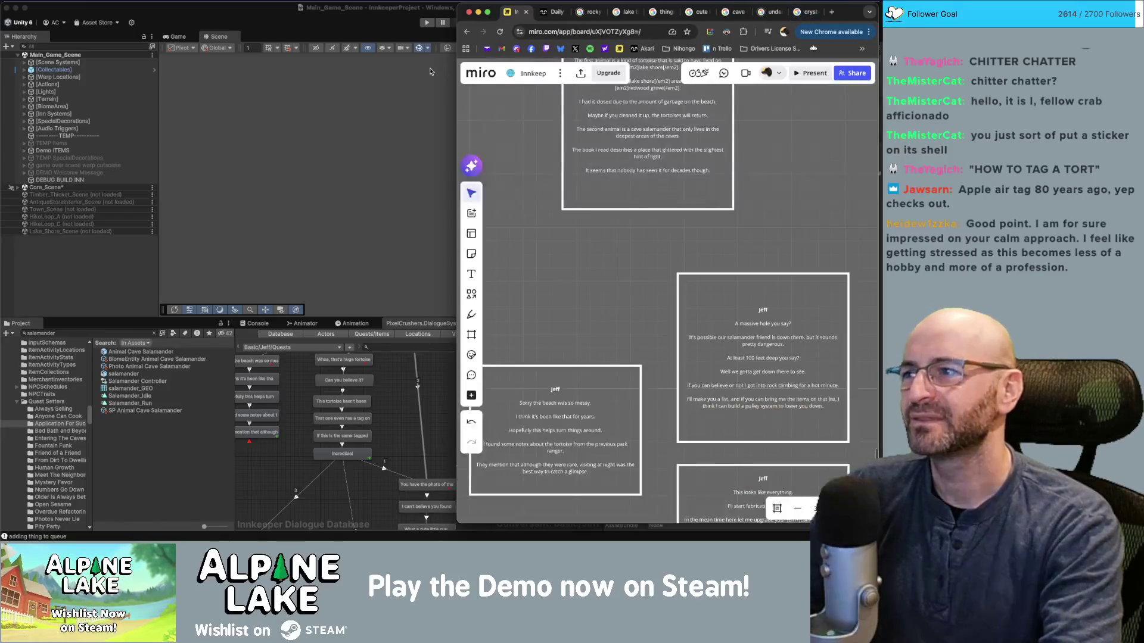
Bring the Unity editor back in front of the Miro board.
{"action": "left_click", "coordinate": [247, 25]}
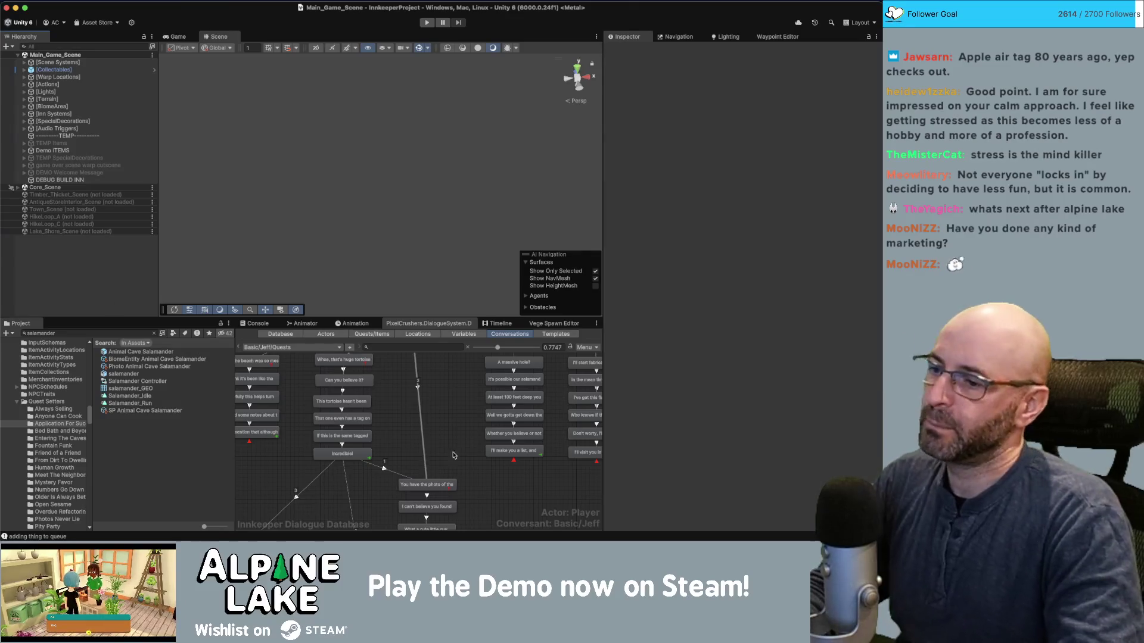
Search 'animal tort' in the Project window and open the Animal Tortoise A prefab.
{"action": "left_click", "coordinate": [342, 435]}
{"action": "left_click", "coordinate": [461, 440]}
{"action": "left_click", "coordinate": [101, 331]}
{"action": "type", "text": "animal t"}
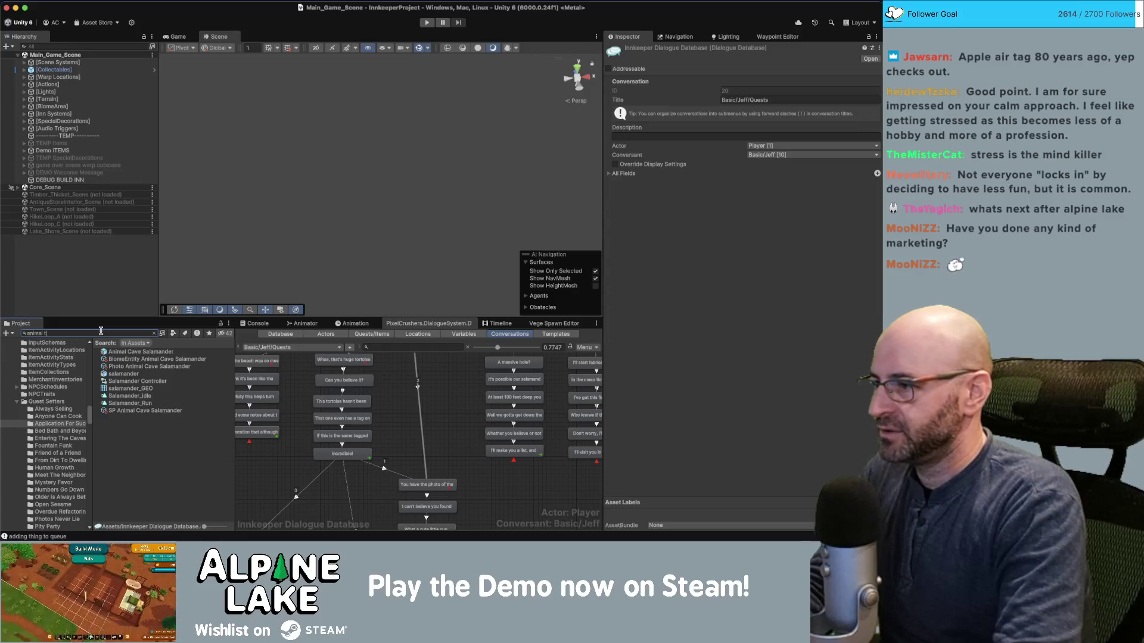
{"action": "type", "text": "ort"}
{"action": "left_click", "coordinate": [113, 352]}
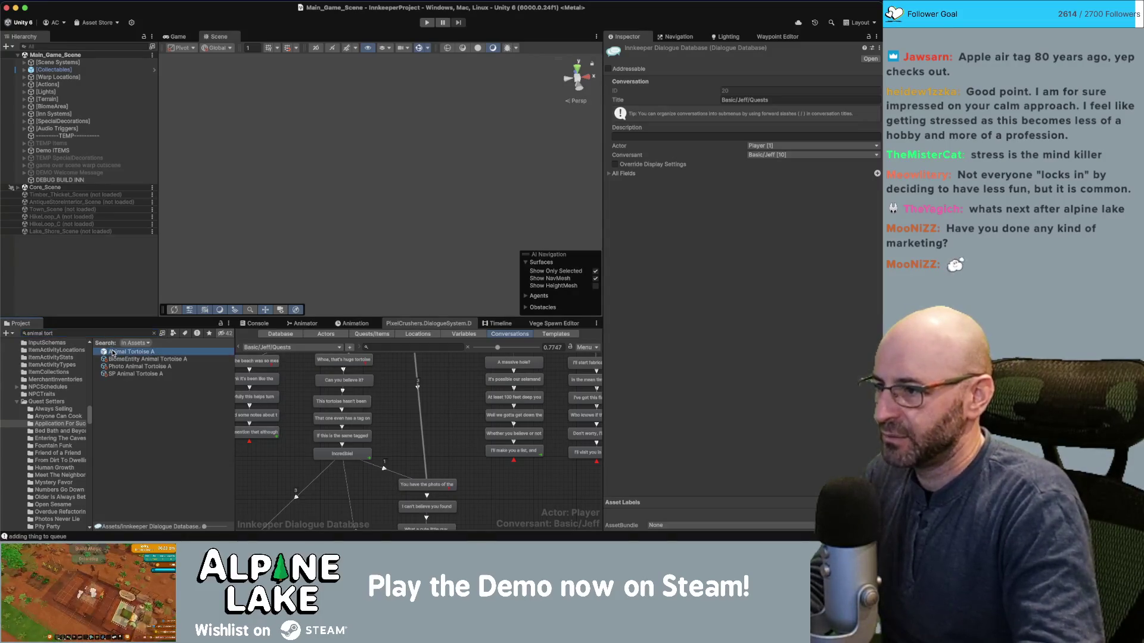
{"action": "double_click", "coordinate": [111, 354]}
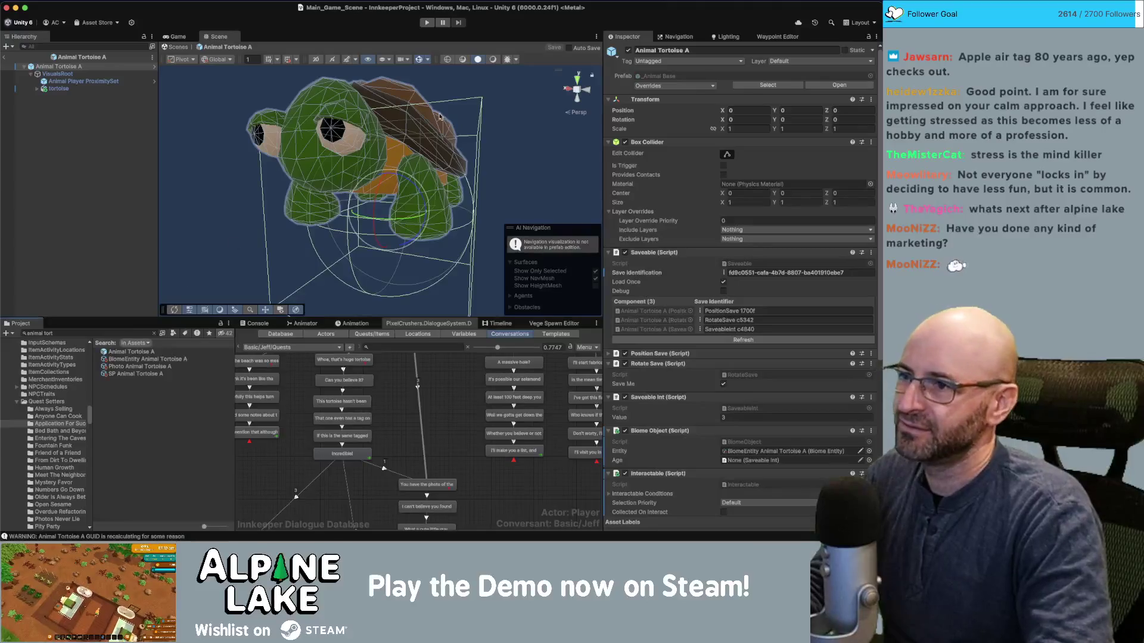
{"action": "scroll", "coordinate": [368, 144], "scroll_direction": "up", "scroll_amount": 5}
{"action": "mouse_move", "coordinate": [369, 144]}
{"action": "left_mouse_down"}
{"action": "mouse_move", "coordinate": [409, 122]}
{"action": "mouse_move", "coordinate": [439, 158]}
{"action": "mouse_move", "coordinate": [564, 149]}
{"action": "mouse_move", "coordinate": [488, 146]}
{"action": "left_mouse_up"}
Expand the tortoise's CTRL_GRP, RIG_GRP and Export_GRP groups and the full Skeleton_GRP joint tree.
{"action": "scroll", "coordinate": [417, 140], "scroll_direction": "up", "scroll_amount": 3}
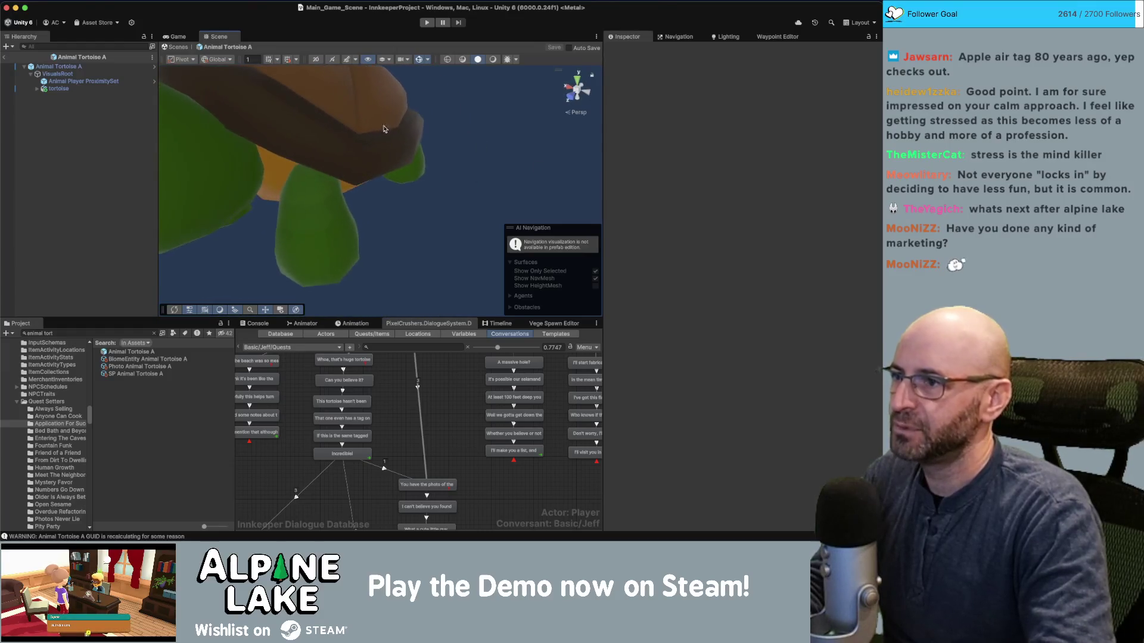
{"action": "scroll", "coordinate": [383, 133], "scroll_direction": "up", "scroll_amount": 3}
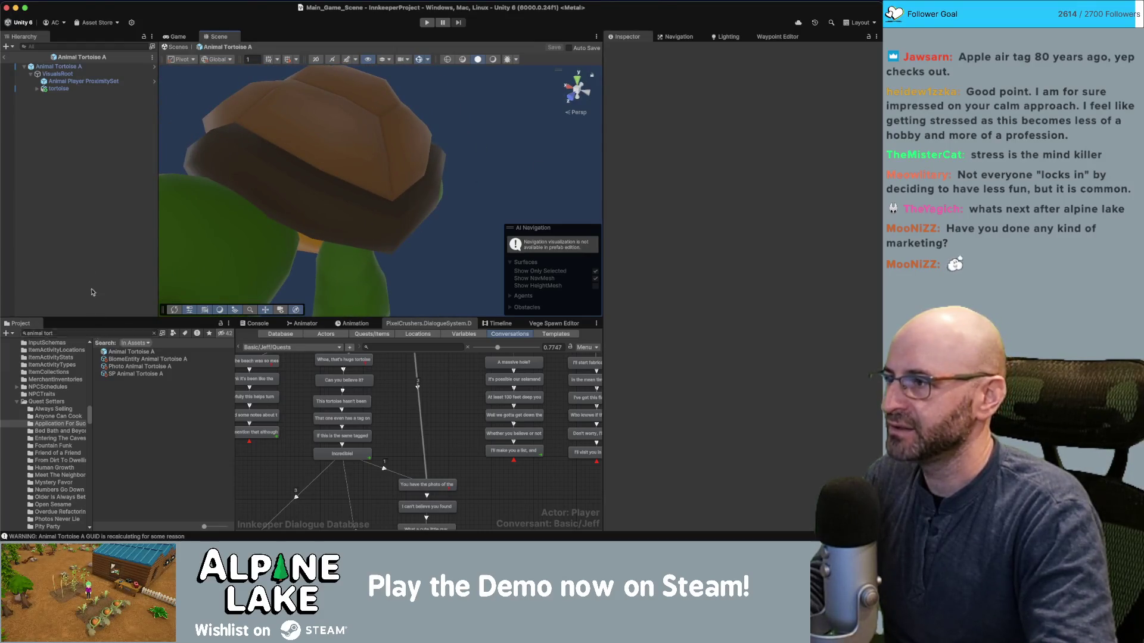
{"action": "left_click", "coordinate": [37, 89]}
{"action": "left_click", "coordinate": [44, 111]}
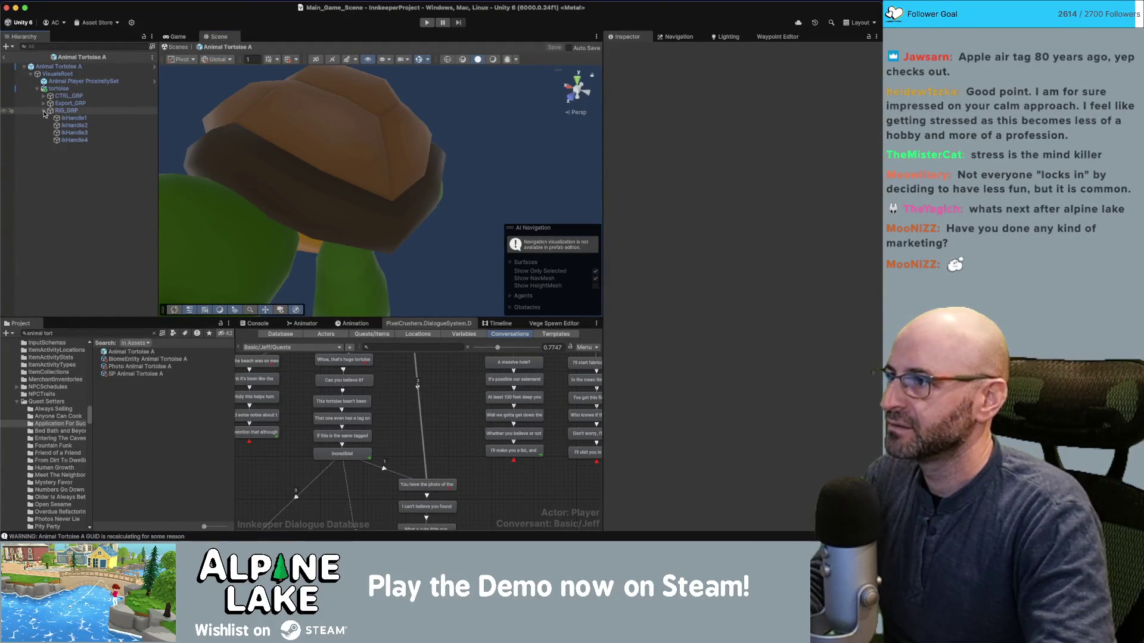
{"action": "left_click", "coordinate": [65, 111]}
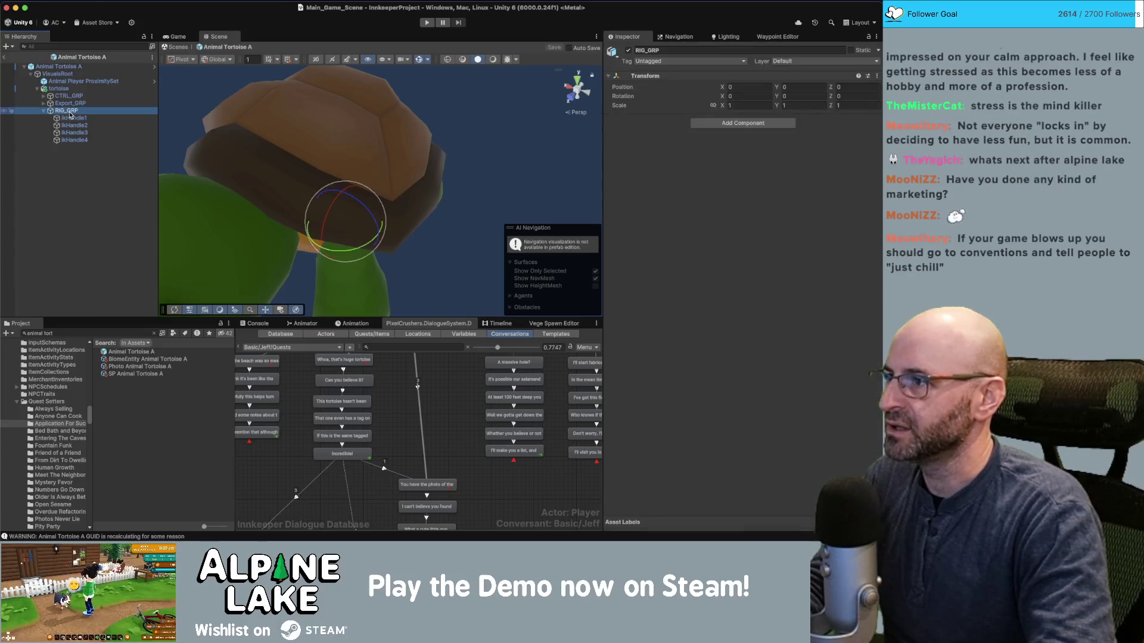
{"action": "left_click", "coordinate": [44, 110]}
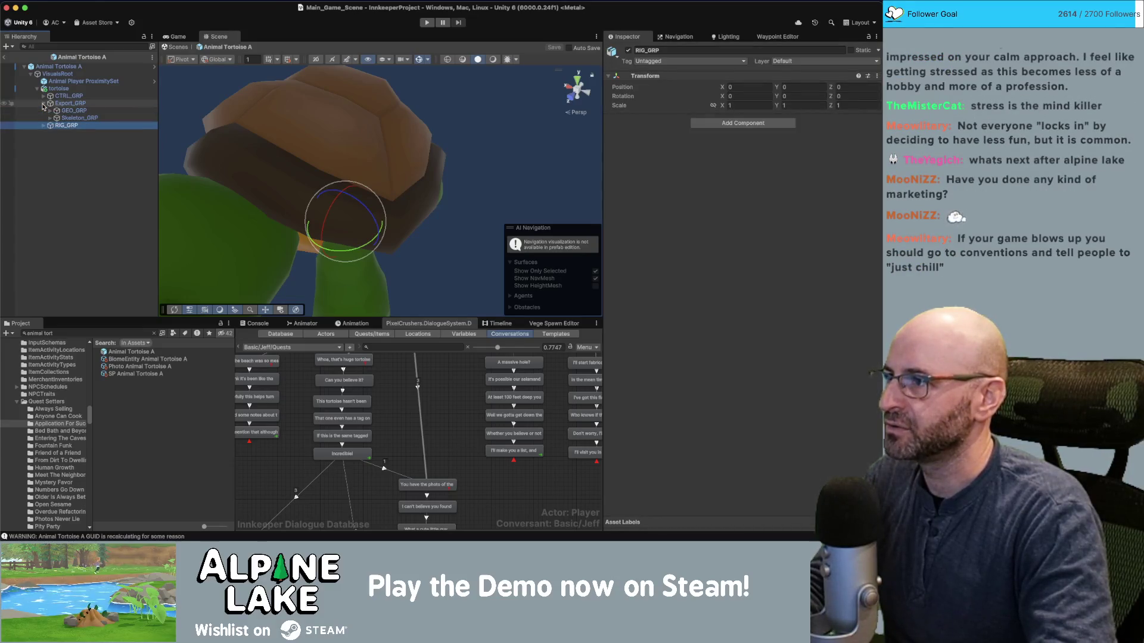
{"action": "left_click", "coordinate": [43, 96]}
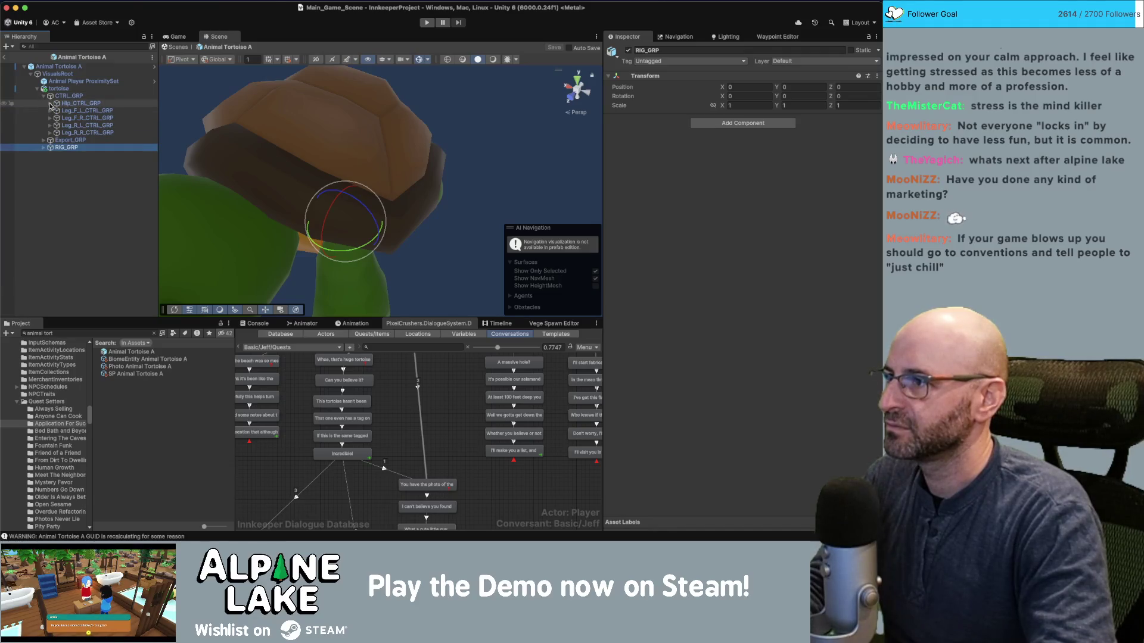
{"action": "left_click", "coordinate": [43, 96]}
{"action": "left_click", "coordinate": [44, 103]}
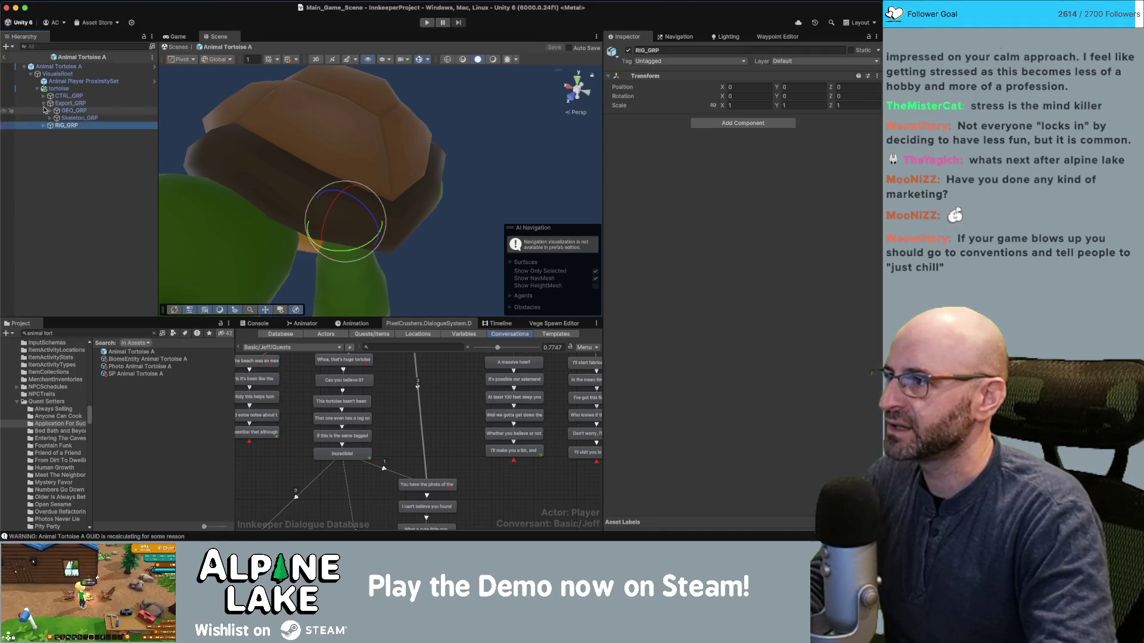
{"action": "left_click", "coordinate": [48, 119], "text": "alt"}
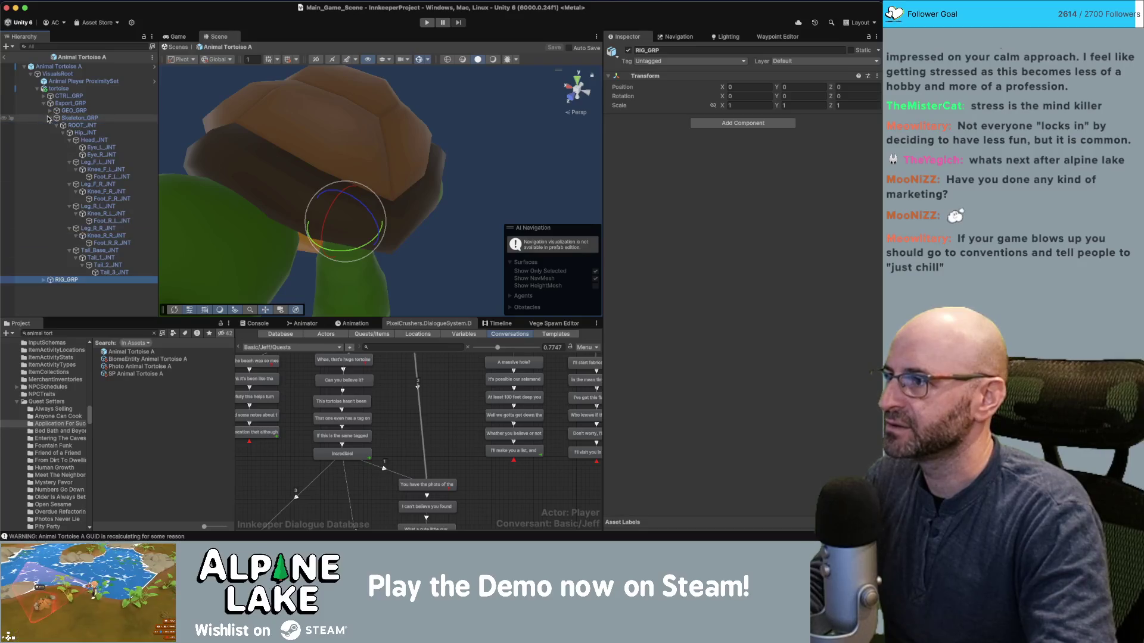
{"action": "left_click", "coordinate": [89, 301]}
{"action": "right_click", "coordinate": [88, 316]}
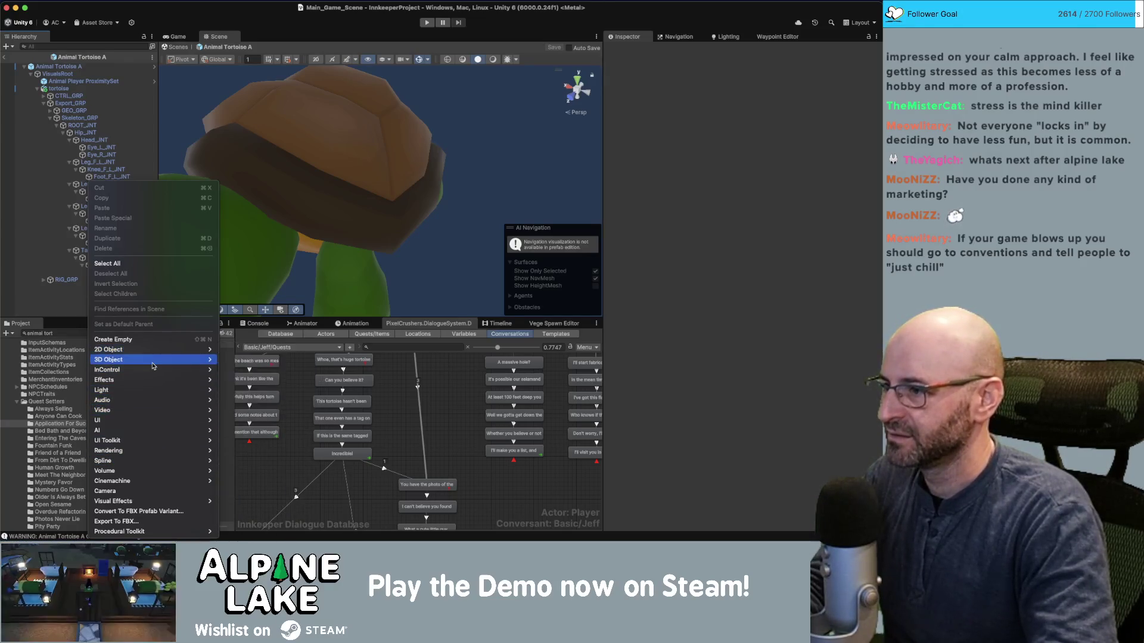
Add a 3D Object > Cylinder and nest it inside the tortoise hierarchy.
{"action": "mouse_move", "coordinate": [158, 365]}
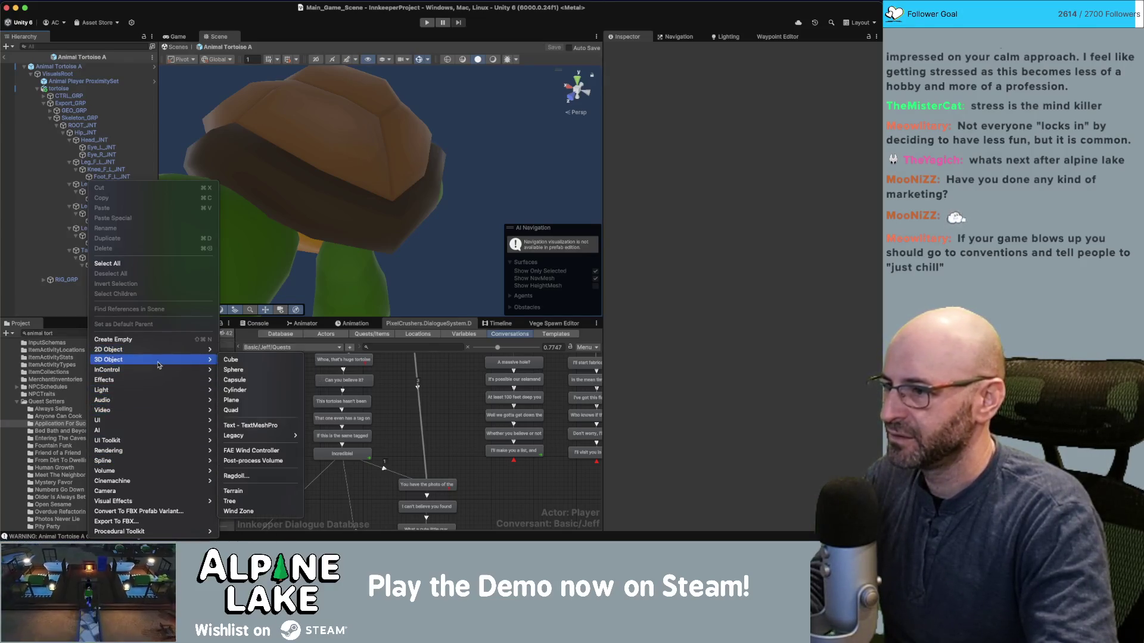
{"action": "left_click", "coordinate": [242, 391]}
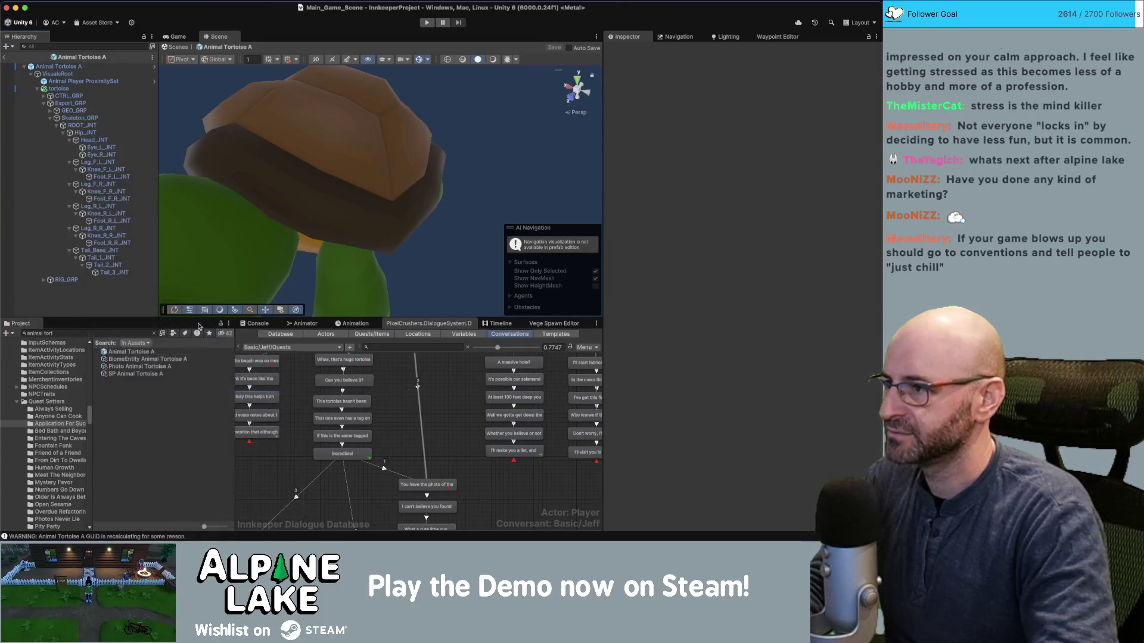
{"action": "mouse_move", "coordinate": [57, 290]}
{"action": "left_mouse_down"}
{"action": "mouse_move", "coordinate": [75, 279]}
{"action": "mouse_move", "coordinate": [101, 188]}
{"action": "mouse_move", "coordinate": [108, 207]}
{"action": "mouse_move", "coordinate": [89, 133]}
{"action": "left_mouse_up"}
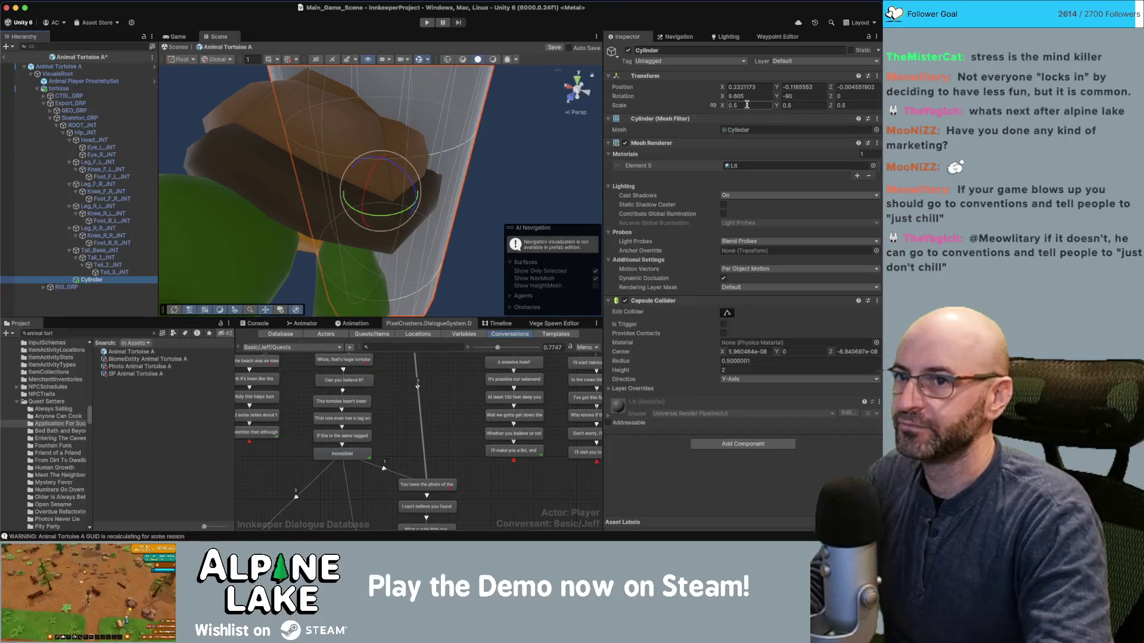
Move the new cylinder up onto the tortoise's shell.
{"action": "key", "text": "w"}
{"action": "key", "text": "f"}
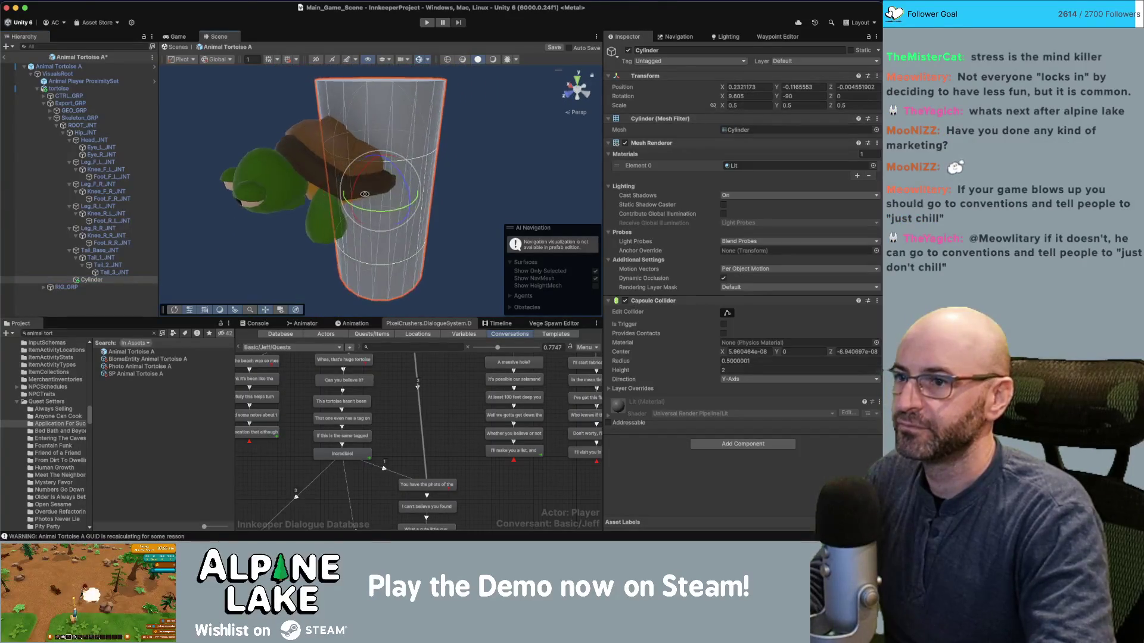
{"action": "mouse_move", "coordinate": [381, 192]}
{"action": "left_mouse_down"}
{"action": "mouse_move", "coordinate": [331, 161]}
{"action": "mouse_move", "coordinate": [310, 197]}
{"action": "mouse_move", "coordinate": [327, 150]}
{"action": "mouse_move", "coordinate": [325, 187]}
{"action": "mouse_move", "coordinate": [328, 157]}
{"action": "left_mouse_up"}
Shrink and flatten the cylinder into a disc, then nudge and tilt it along the shell.
{"action": "key", "text": "w"}
{"action": "key", "text": "e"}
{"action": "key", "text": "w"}
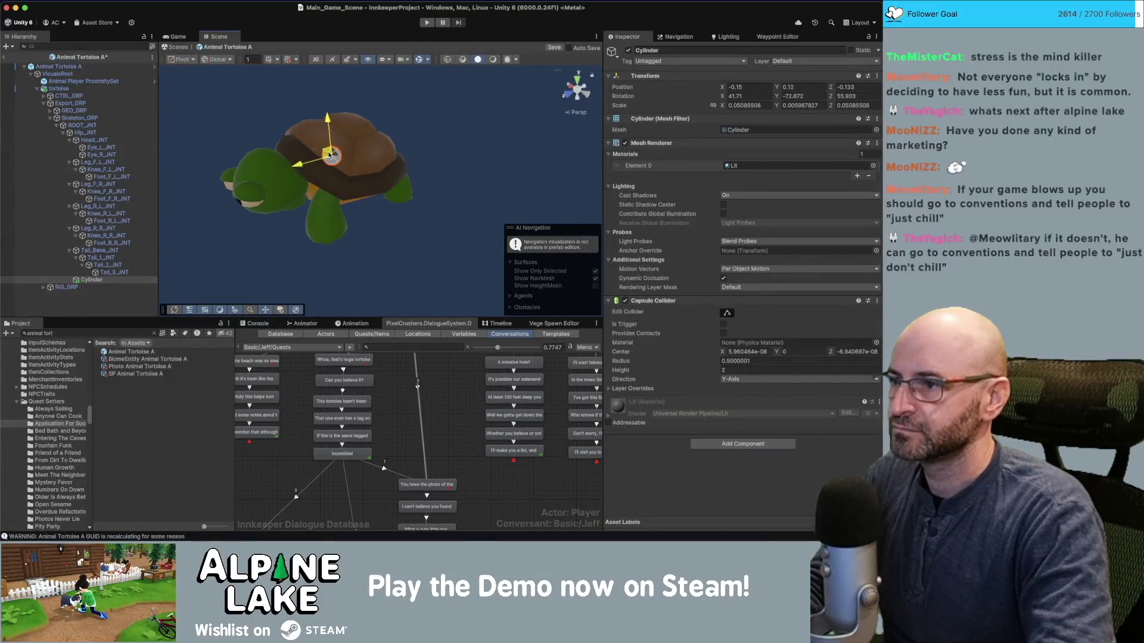
{"action": "key", "text": "f"}
{"action": "mouse_move", "coordinate": [393, 178]}
{"action": "left_mouse_down"}
{"action": "mouse_move", "coordinate": [408, 168]}
{"action": "mouse_move", "coordinate": [386, 189]}
{"action": "mouse_move", "coordinate": [393, 180]}
{"action": "mouse_move", "coordinate": [465, 185]}
{"action": "left_mouse_up"}
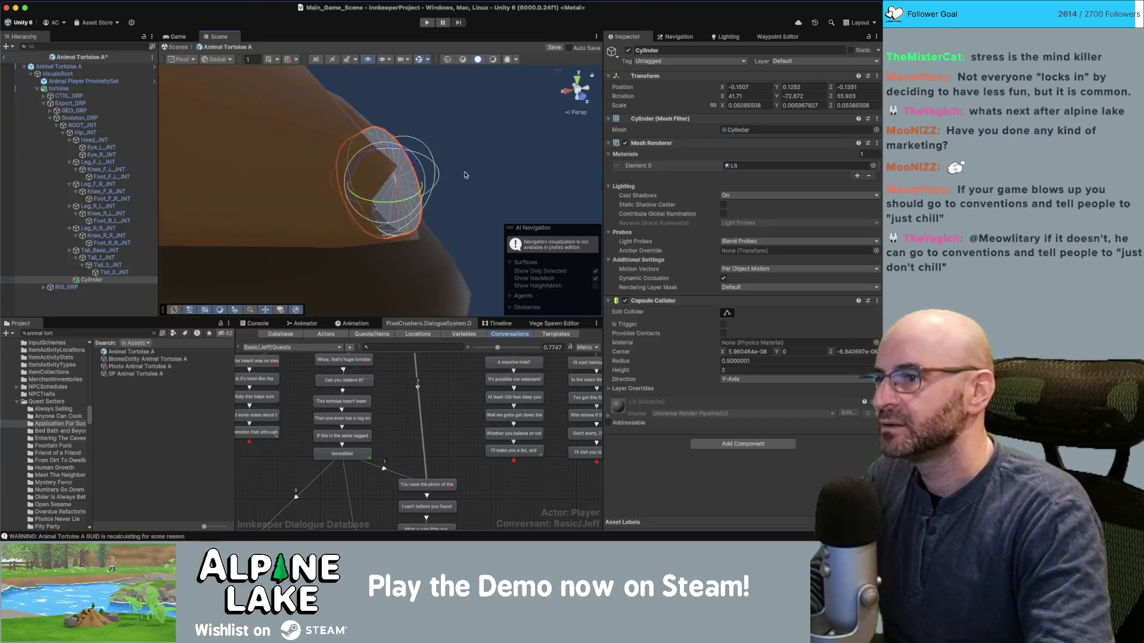
{"action": "mouse_move", "coordinate": [383, 162]}
{"action": "left_mouse_down"}
{"action": "mouse_move", "coordinate": [388, 180]}
{"action": "mouse_move", "coordinate": [459, 168]}
{"action": "left_mouse_up"}
{"action": "left_click", "coordinate": [458, 168]}
{"action": "scroll", "coordinate": [381, 168], "scroll_direction": "down", "scroll_amount": 6}
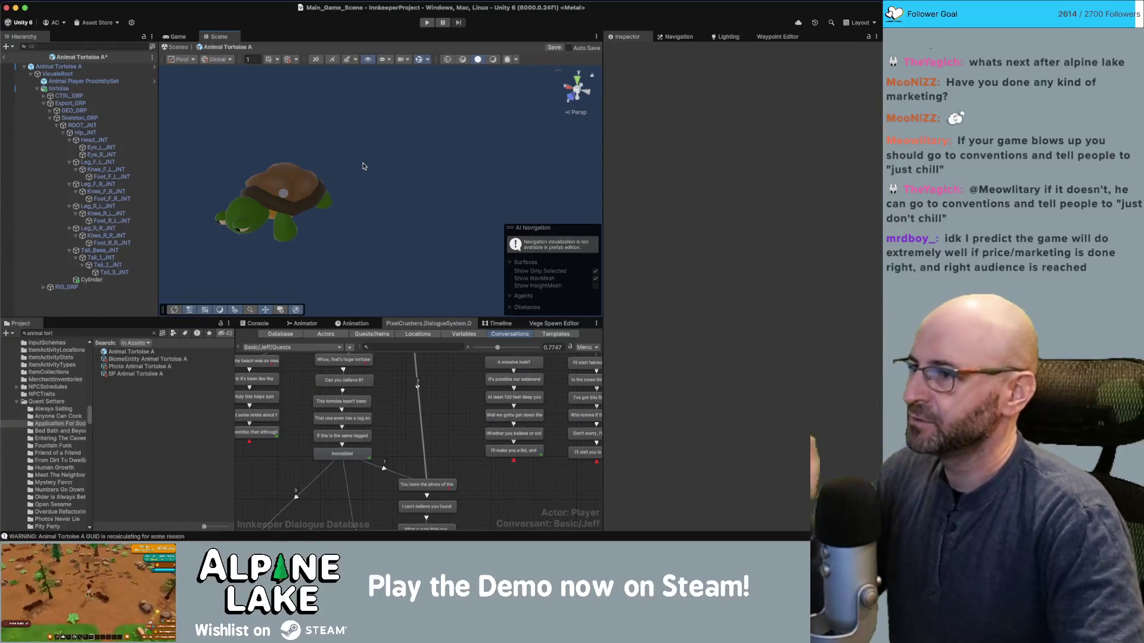
Reselect the cylinder and shift it left across the shell.
{"action": "left_click", "coordinate": [285, 197]}
{"action": "key", "text": "f"}
{"action": "mouse_move", "coordinate": [286, 199]}
{"action": "left_mouse_down"}
{"action": "mouse_move", "coordinate": [493, 181]}
{"action": "mouse_move", "coordinate": [450, 180]}
{"action": "left_mouse_up"}
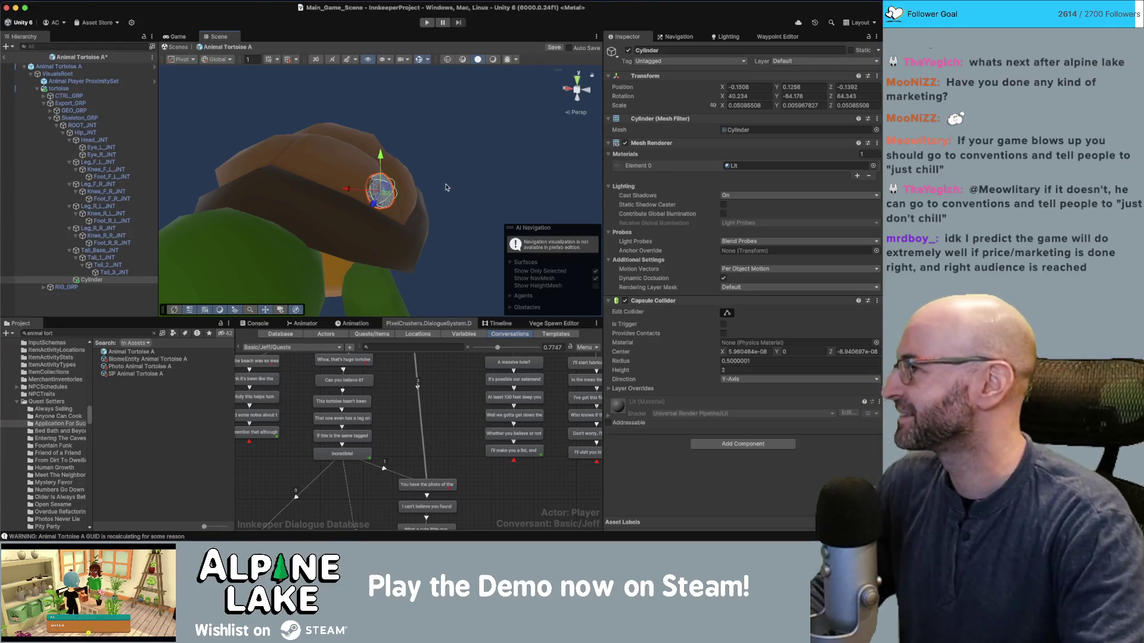
{"action": "left_click_drag", "start_coordinate": [442, 188], "coordinate": [411, 170]}
{"action": "scroll", "coordinate": [387, 154], "scroll_direction": "up", "scroll_amount": 5}
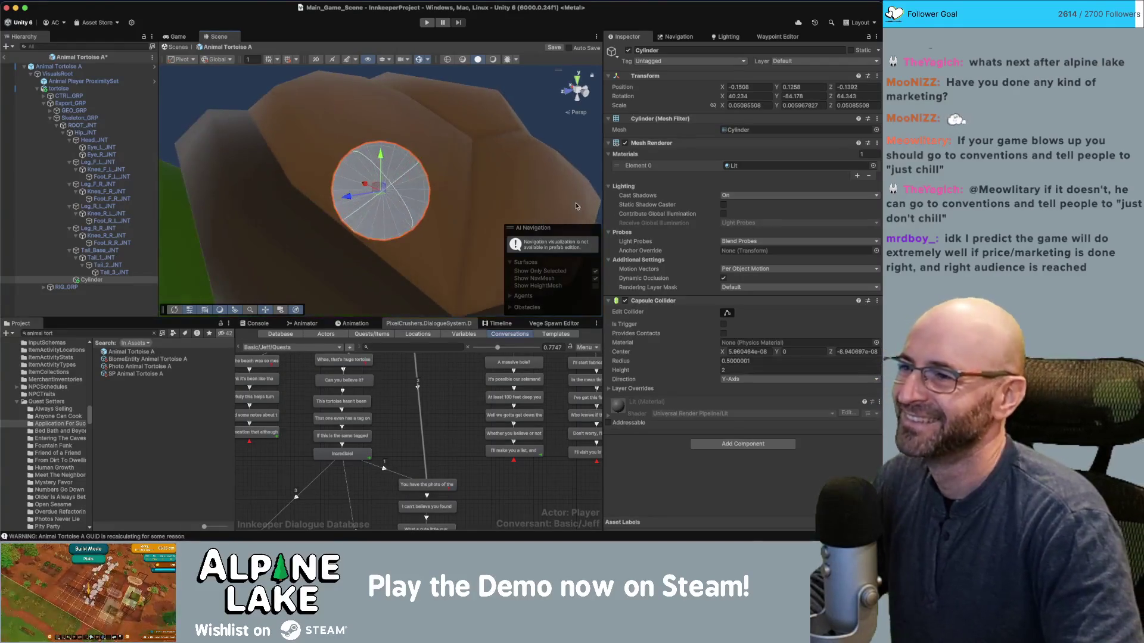
{"action": "mouse_move", "coordinate": [381, 193]}
{"action": "left_mouse_down"}
{"action": "mouse_move", "coordinate": [357, 199]}
{"action": "mouse_move", "coordinate": [455, 228]}
{"action": "mouse_move", "coordinate": [388, 212]}
{"action": "mouse_move", "coordinate": [410, 207]}
{"action": "mouse_move", "coordinate": [383, 212]}
{"action": "left_mouse_up"}
{"action": "key", "text": "e"}
{"action": "key", "text": "w"}
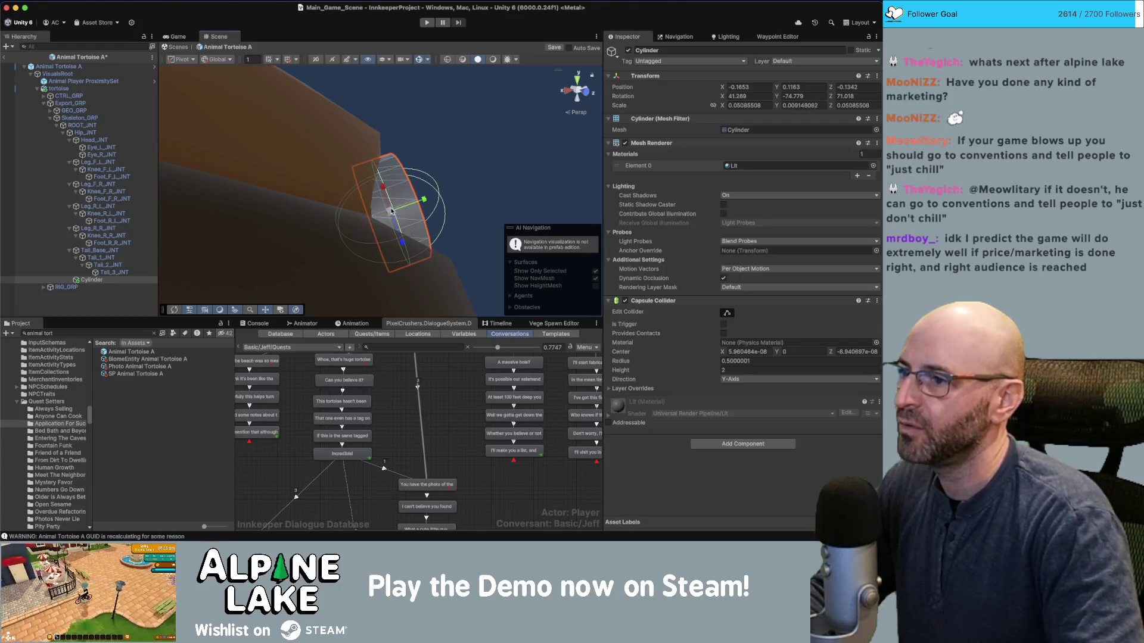
{"action": "scroll", "coordinate": [378, 198], "scroll_direction": "down", "scroll_amount": 5}
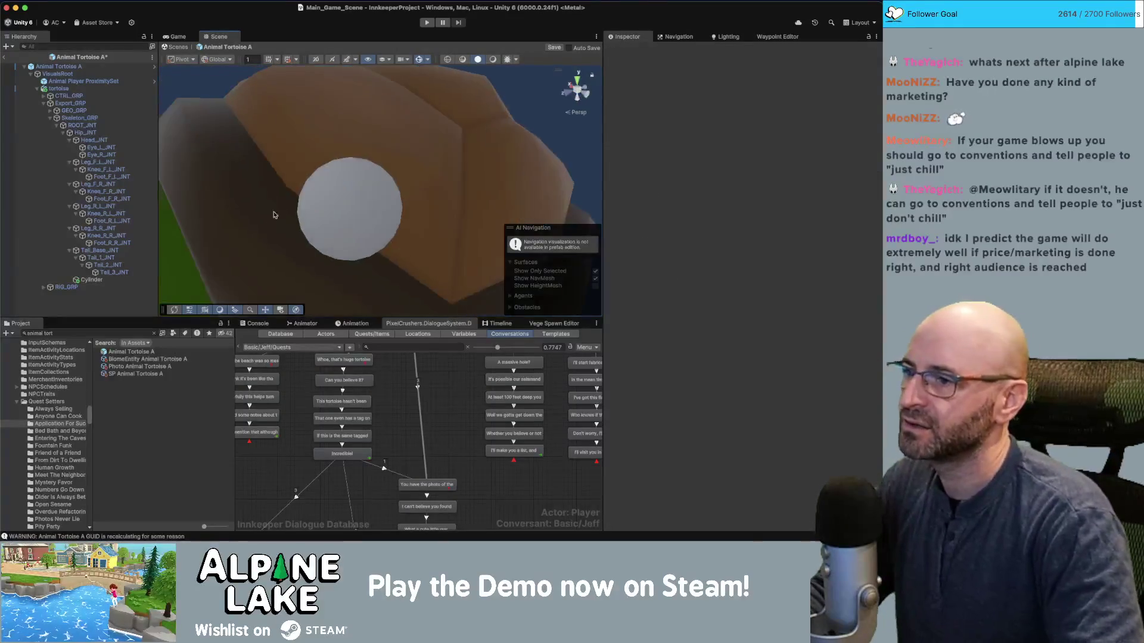
{"action": "scroll", "coordinate": [378, 197], "scroll_direction": "down", "scroll_amount": 3}
{"action": "left_click_drag", "start_coordinate": [377, 197], "coordinate": [376, 192]}
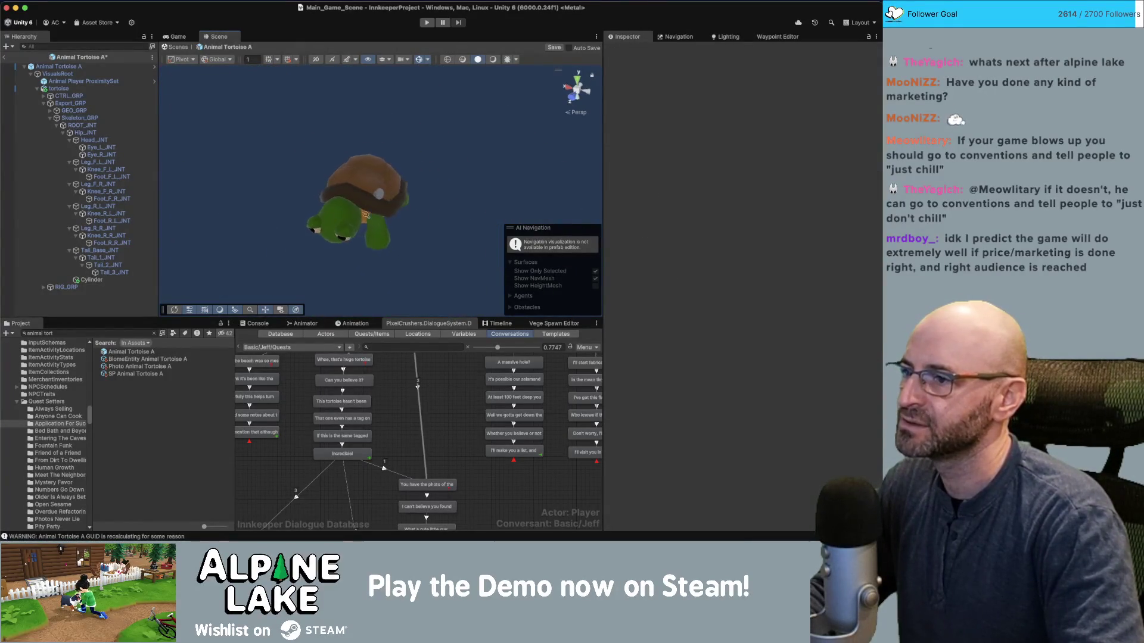
{"action": "scroll", "coordinate": [374, 189], "scroll_direction": "up", "scroll_amount": 3}
Nudge and rotate the disc flush on the shell, to roughly 34.7, -123.2, 7.2.
{"action": "left_click", "coordinate": [375, 193]}
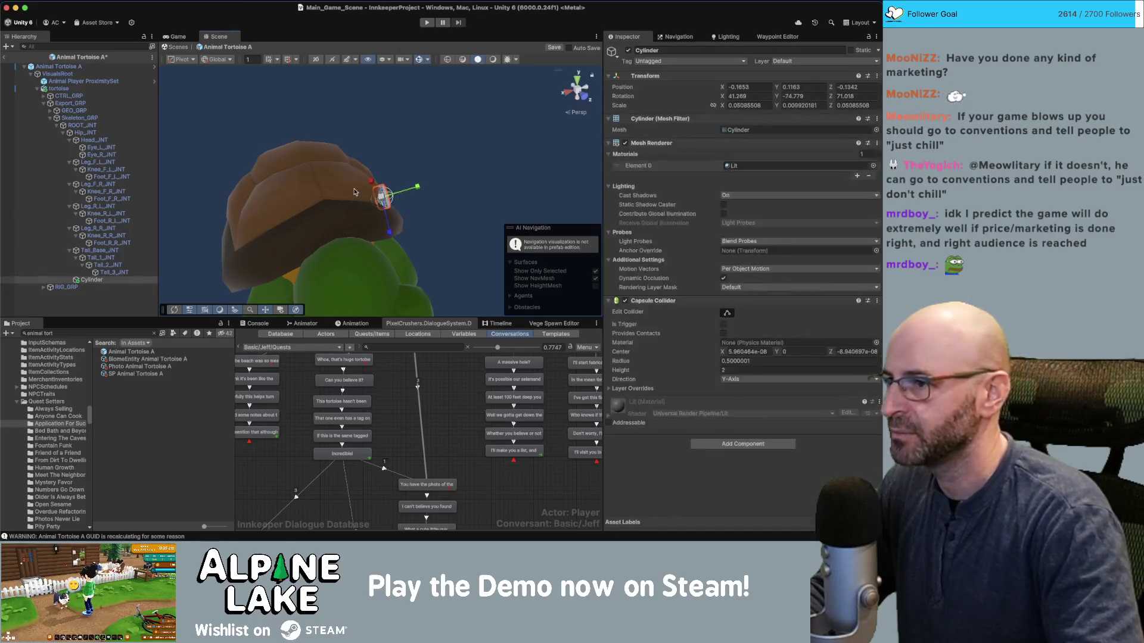
{"action": "key", "text": "f"}
{"action": "left_click_drag", "start_coordinate": [437, 186], "coordinate": [393, 189]}
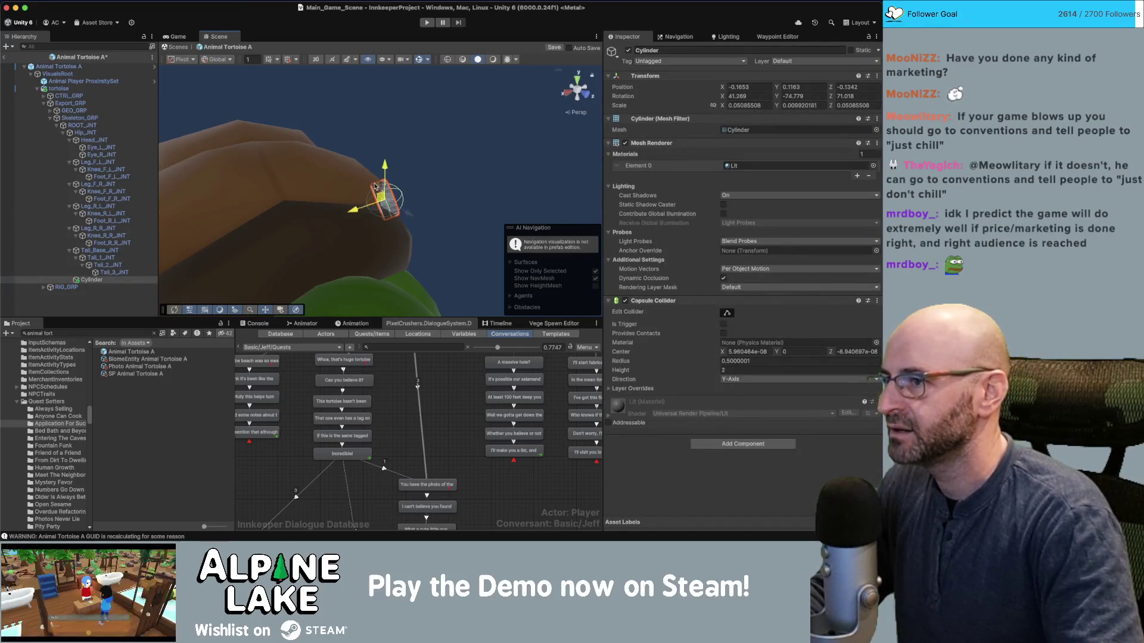
{"action": "left_click_drag", "start_coordinate": [358, 167], "coordinate": [399, 169]}
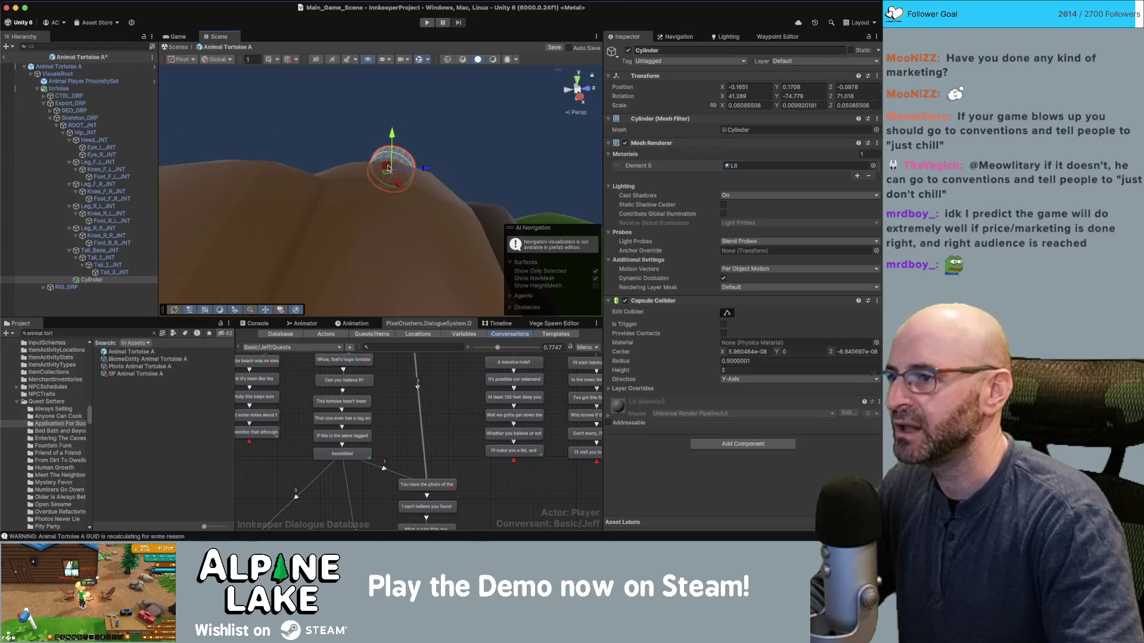
{"action": "mouse_move", "coordinate": [387, 171]}
{"action": "left_mouse_down"}
{"action": "mouse_move", "coordinate": [326, 111]}
{"action": "mouse_move", "coordinate": [391, 195]}
{"action": "mouse_move", "coordinate": [393, 176]}
{"action": "mouse_move", "coordinate": [435, 175]}
{"action": "mouse_move", "coordinate": [368, 177]}
{"action": "left_mouse_up"}
{"action": "key", "text": "e"}
{"action": "left_click", "coordinate": [474, 154]}
{"action": "scroll", "coordinate": [292, 238], "scroll_direction": "down", "scroll_amount": 5}
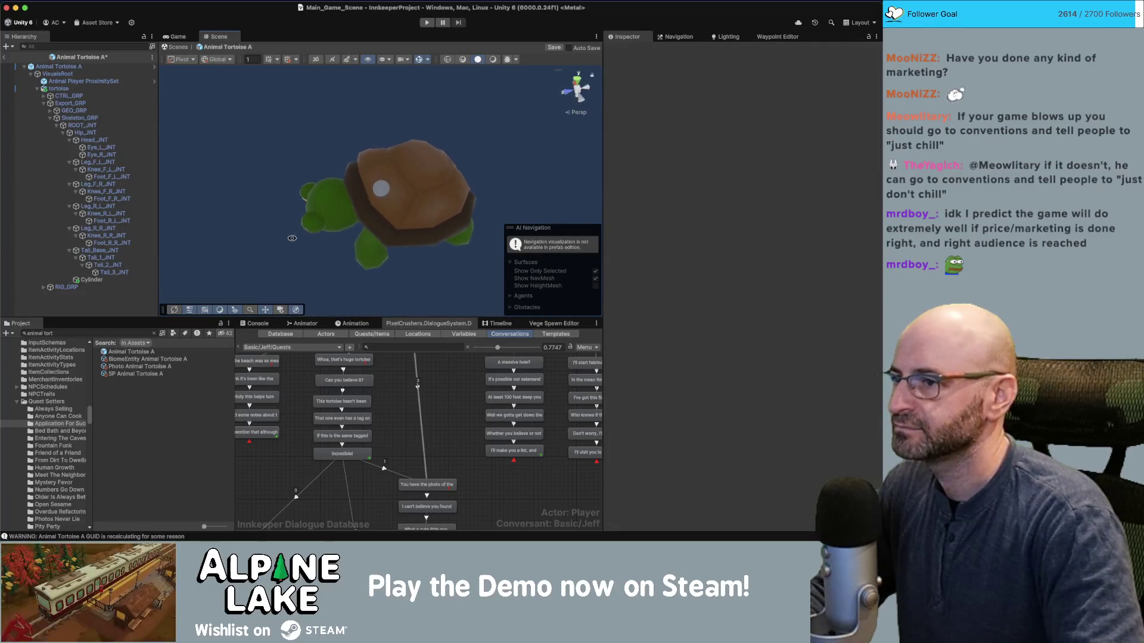
{"action": "left_click_drag", "start_coordinate": [292, 239], "coordinate": [334, 209]}
{"action": "scroll", "coordinate": [389, 176], "scroll_direction": "up", "scroll_amount": 5}
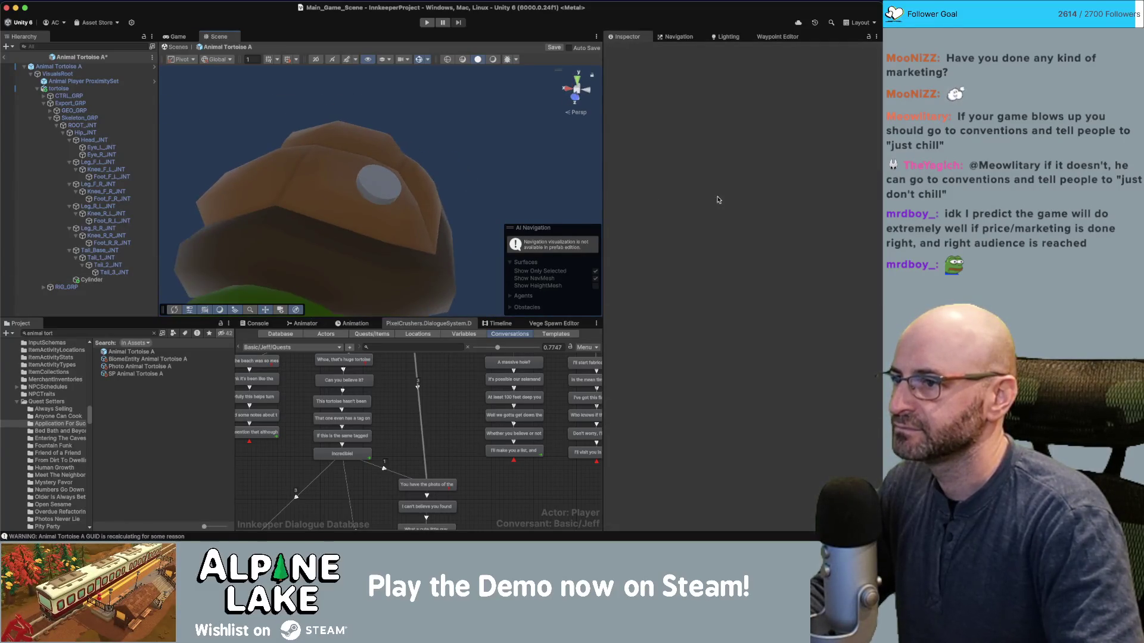
{"action": "left_click", "coordinate": [388, 177]}
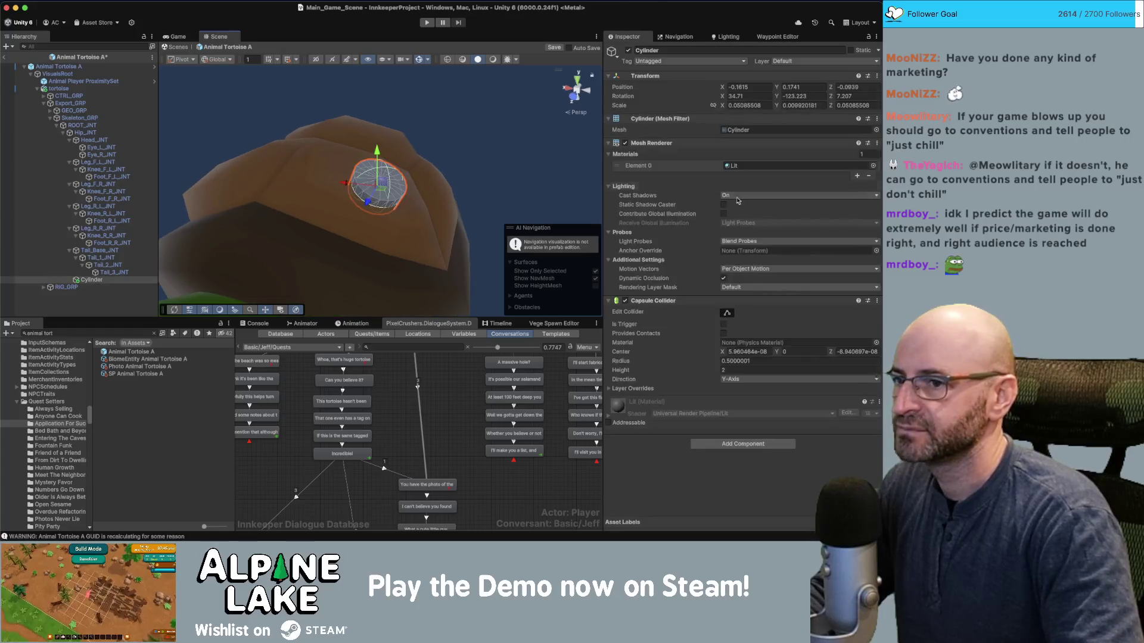
Assign White.mat to the cylinder's Mesh Renderer Element 0 material slot.
{"action": "left_click", "coordinate": [873, 166]}
{"action": "type", "text": "w"}
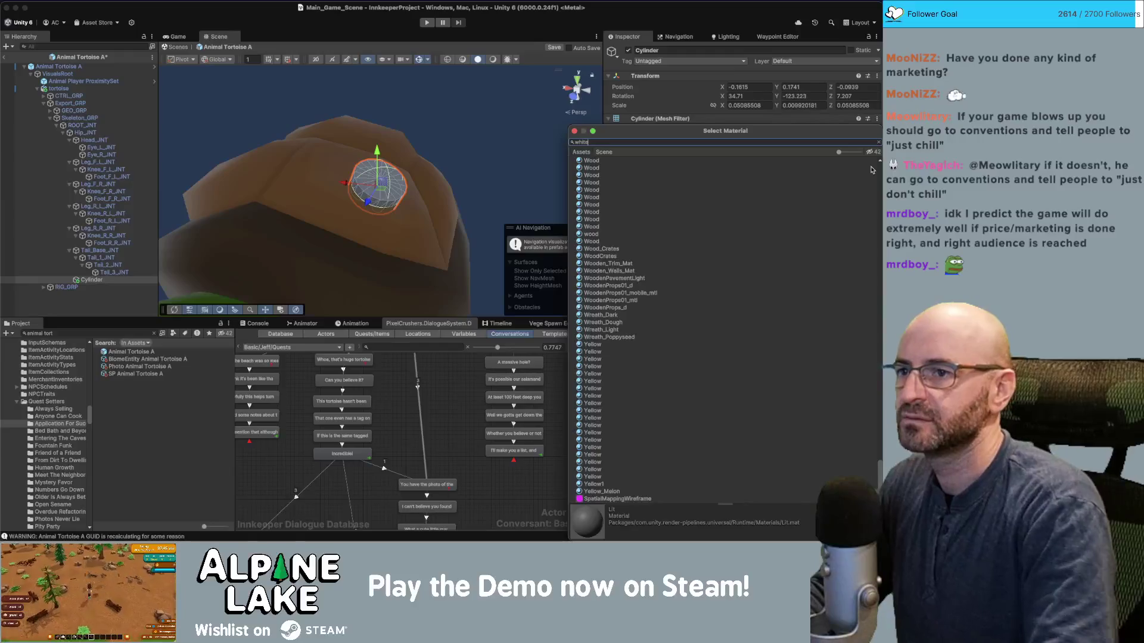
{"action": "type", "text": "hite"}
{"action": "left_click", "coordinate": [626, 264]}
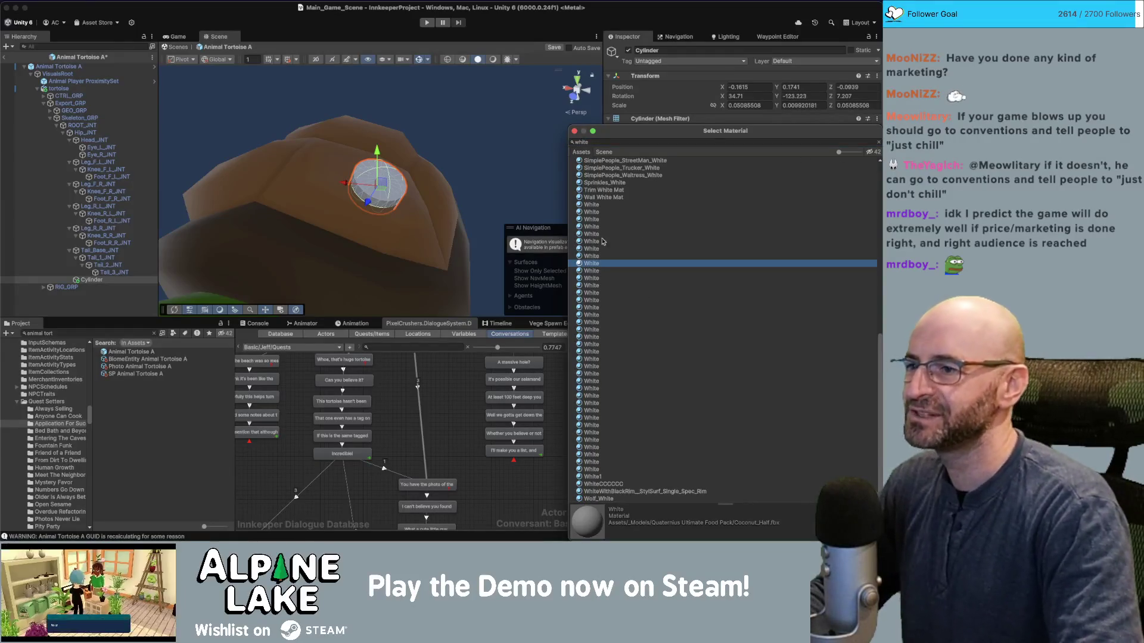
{"action": "left_click", "coordinate": [602, 320]}
{"action": "left_click", "coordinate": [609, 279]}
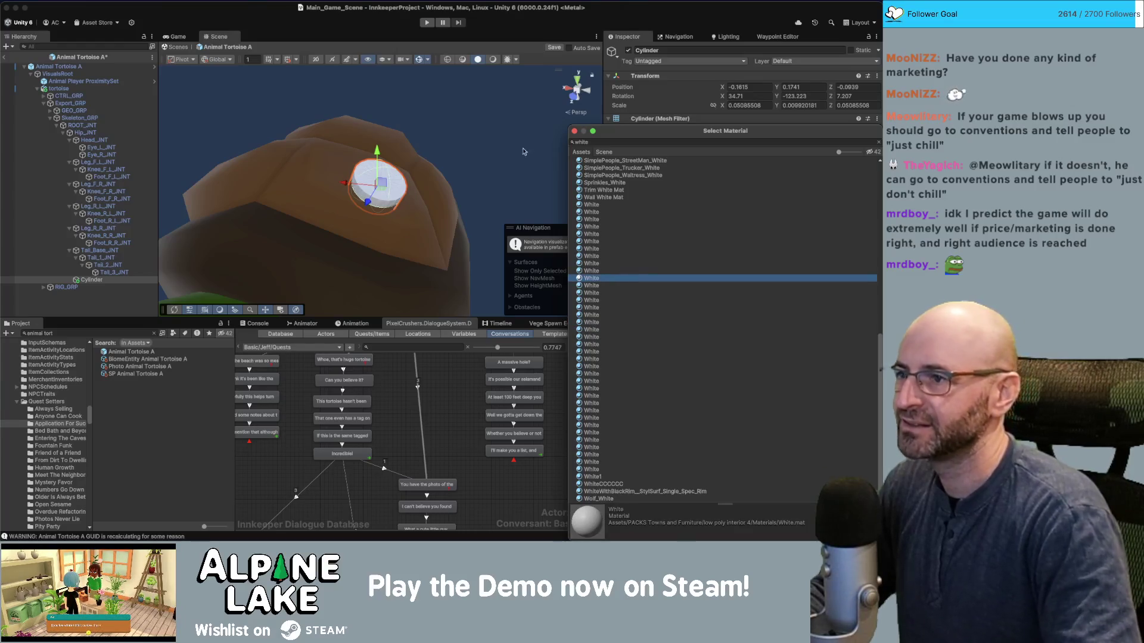
{"action": "left_click", "coordinate": [474, 110]}
{"action": "scroll", "coordinate": [496, 154], "scroll_direction": "down", "scroll_amount": 5}
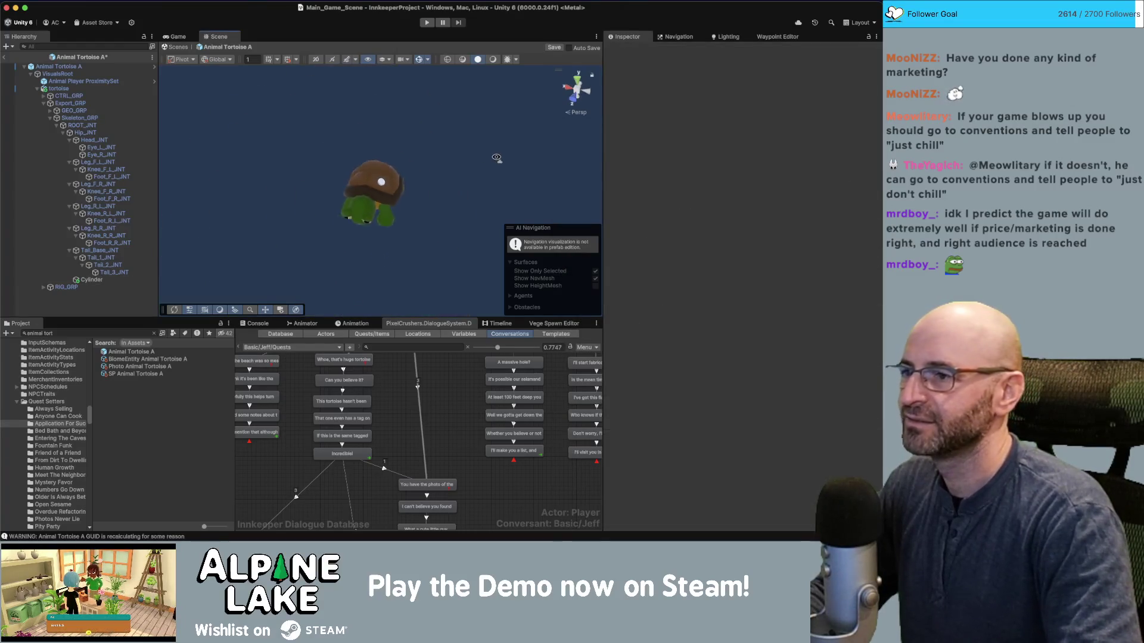
Save the Animal Tortoise A prefab and collapse its hierarchy to the root row.
{"action": "scroll", "coordinate": [497, 157], "scroll_direction": "down", "scroll_amount": 3}
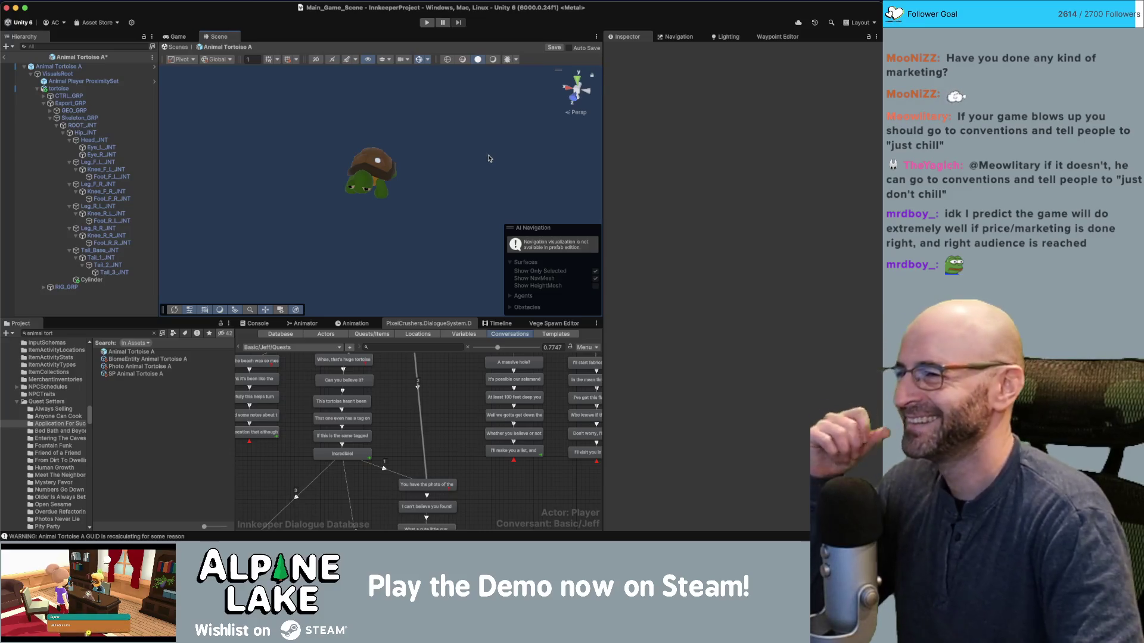
{"action": "key", "text": "ctrl+s"}
{"action": "left_click", "coordinate": [25, 67]}
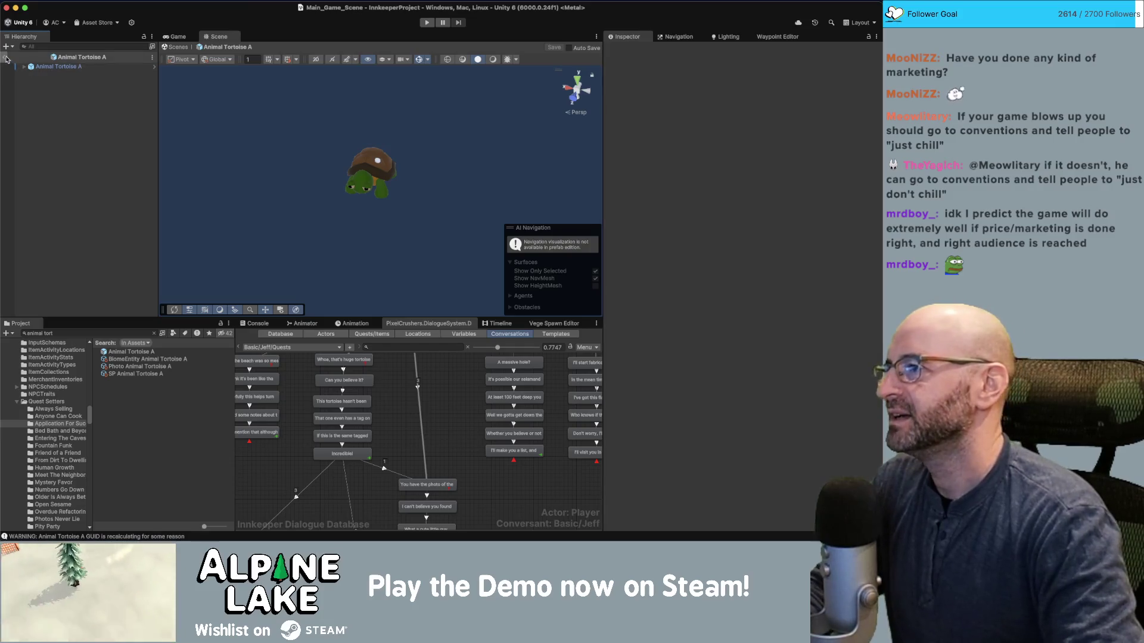
Exit prefab mode and return to Main_Game_Scene.
{"action": "left_click", "coordinate": [7, 59]}
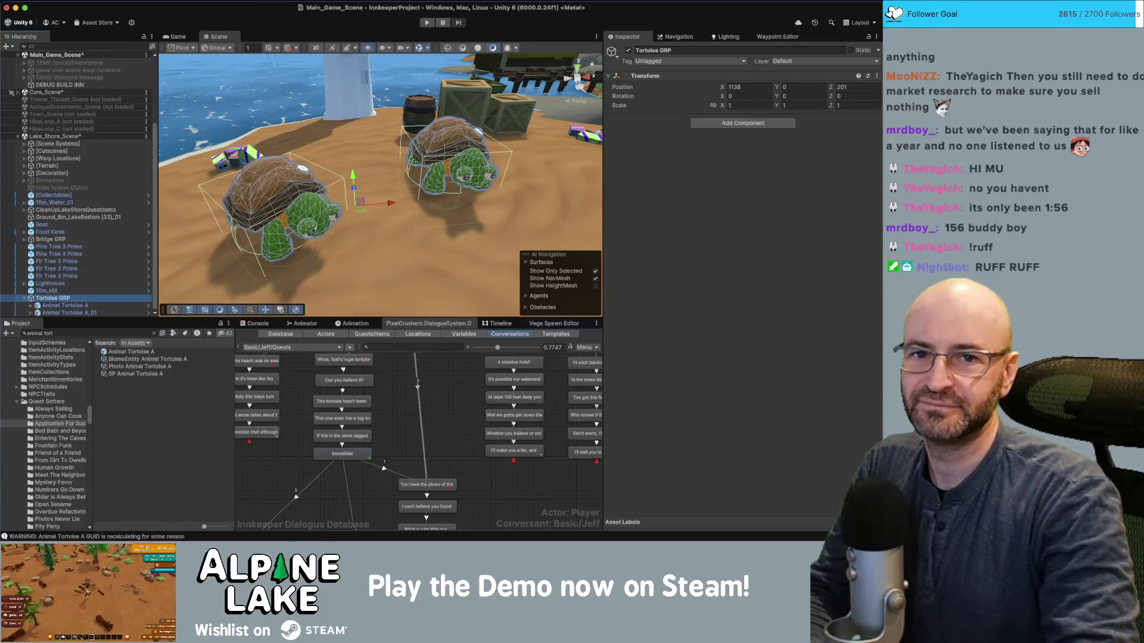
{"action": "key", "text": "super+Tab"}
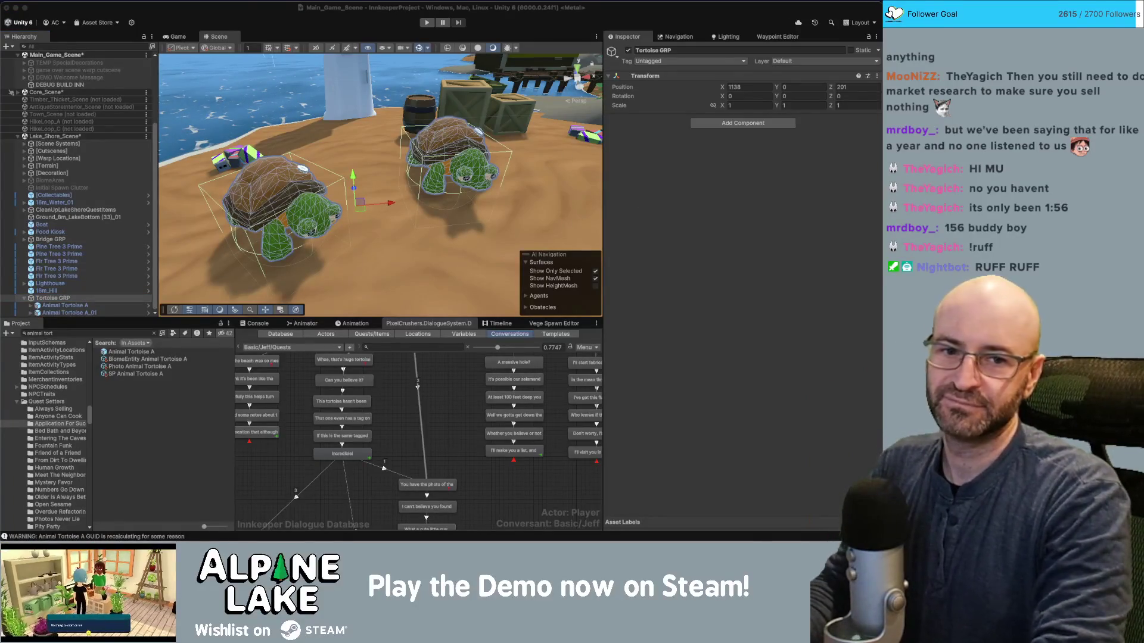